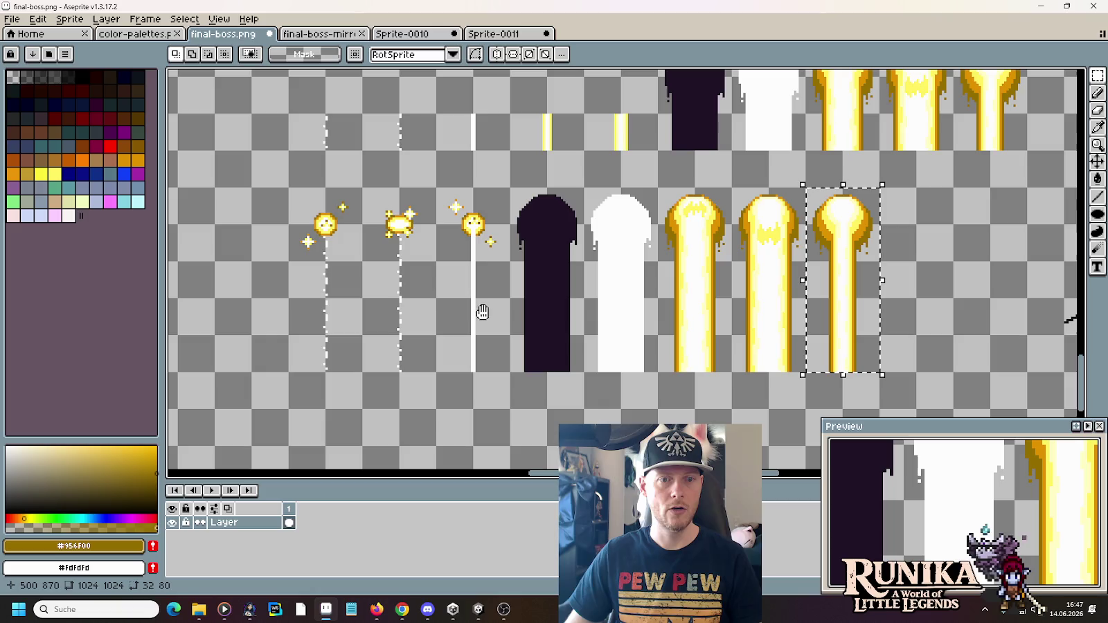
# Paste the third sparkle column from final-boss.png into Sprite-0011 and add empty frame 11
pyautogui.moveTo(512, 375); pyautogui.dragTo(434, 184)
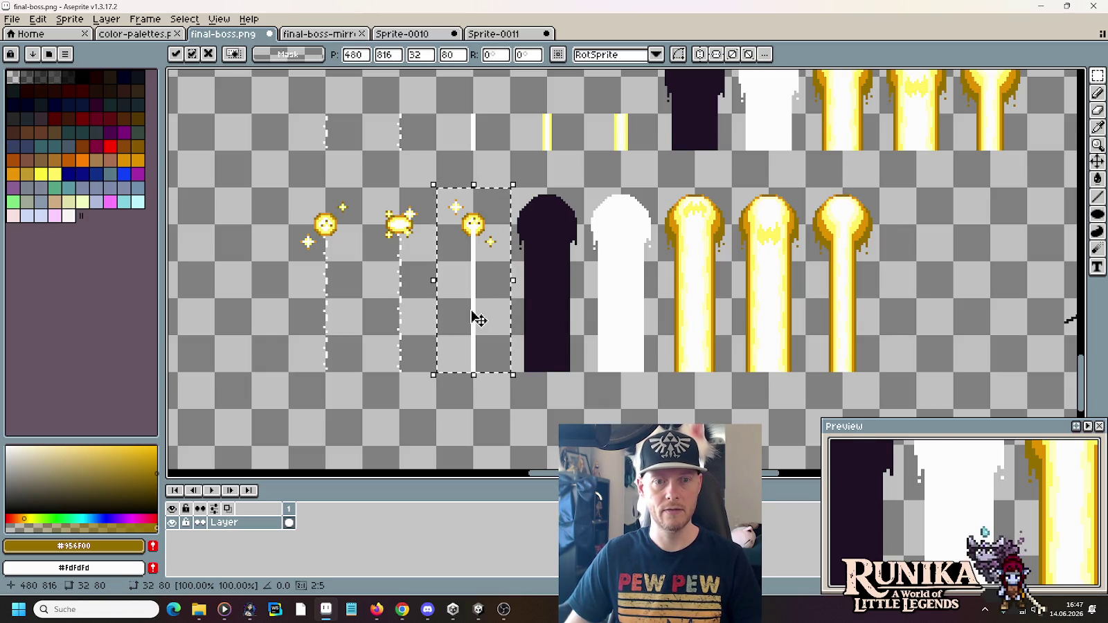
pyautogui.moveTo(477, 317); pyautogui.dragTo(921, 319)
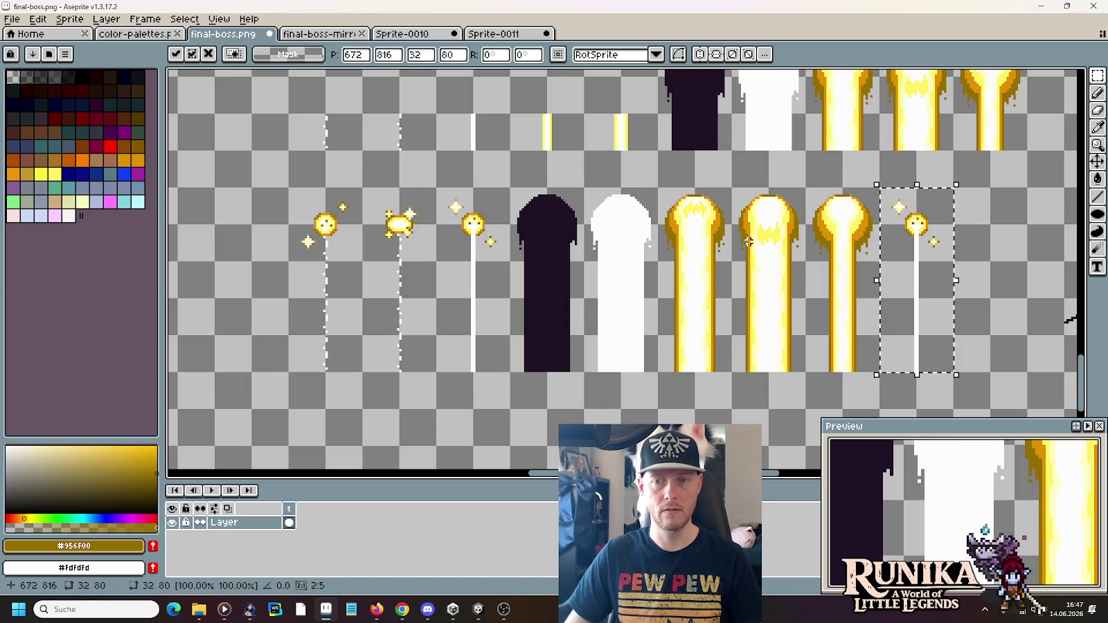
pyautogui.click(492, 33)
pyautogui.hotkey('ctrl', 'v')
pyautogui.rightClick(413, 513)
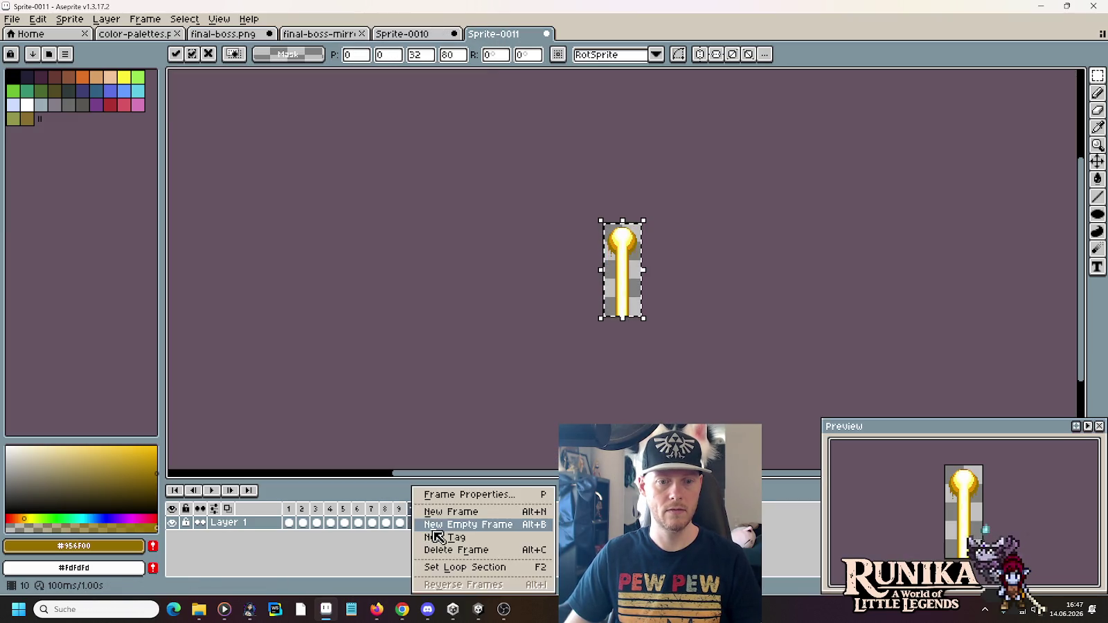
pyautogui.click(435, 524)
# On final-boss.png, copy the leftmost sparkle column to the far right and shift the lower row left to align
pyautogui.click(220, 36)
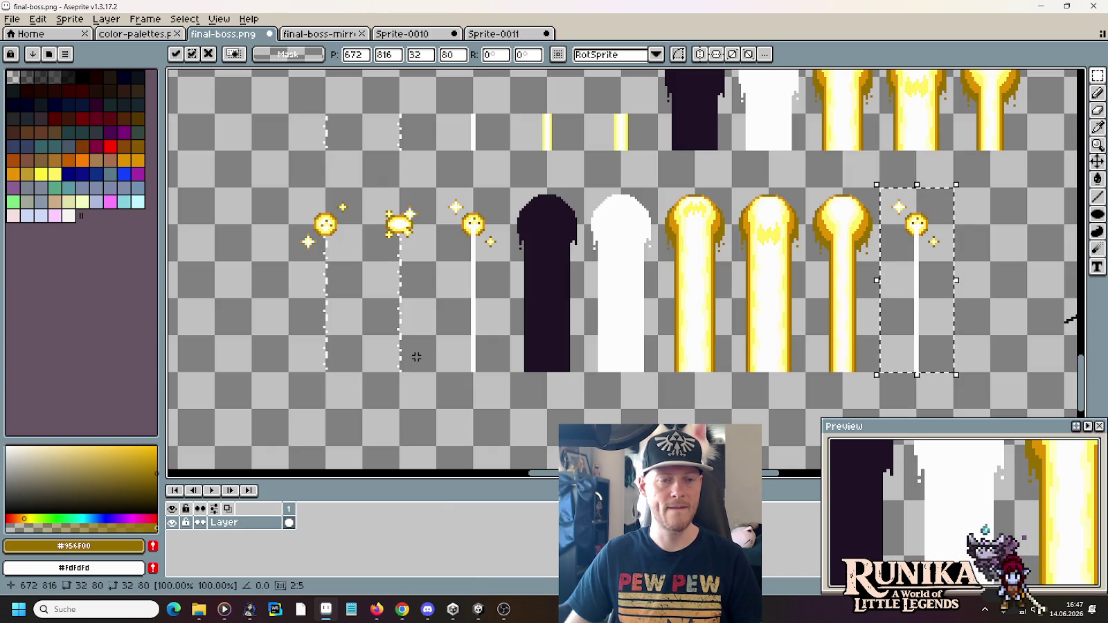
pyautogui.moveTo(396, 258); pyautogui.dragTo(439, 301)
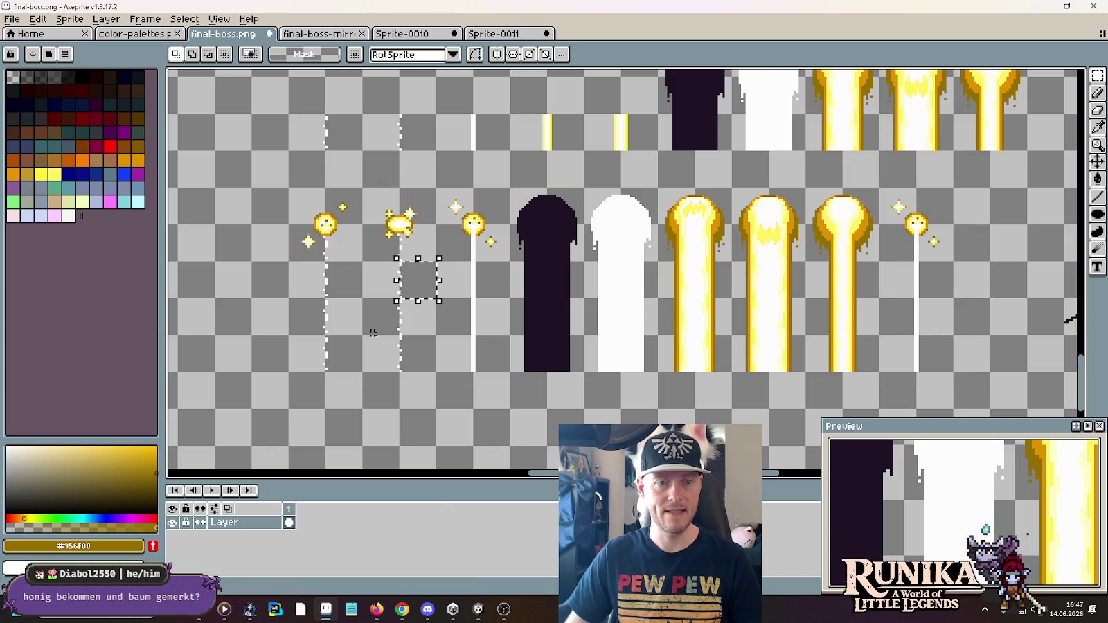
pyautogui.moveTo(365, 375); pyautogui.dragTo(286, 186)
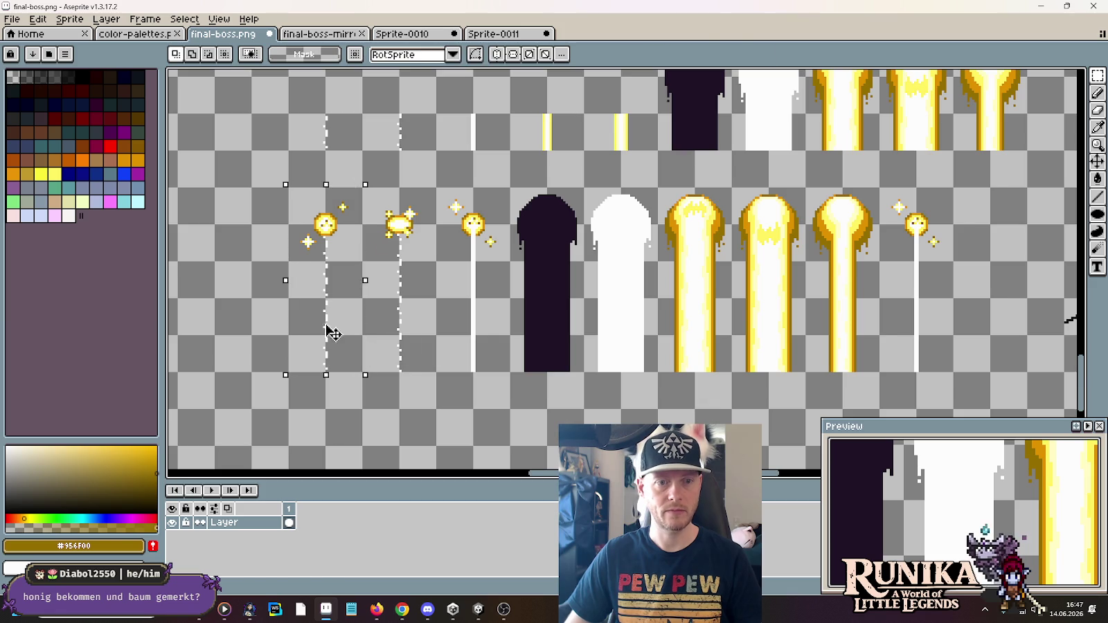
pyautogui.moveTo(332, 334); pyautogui.dragTo(983, 337)
pyautogui.scroll(-3, 623, 277)
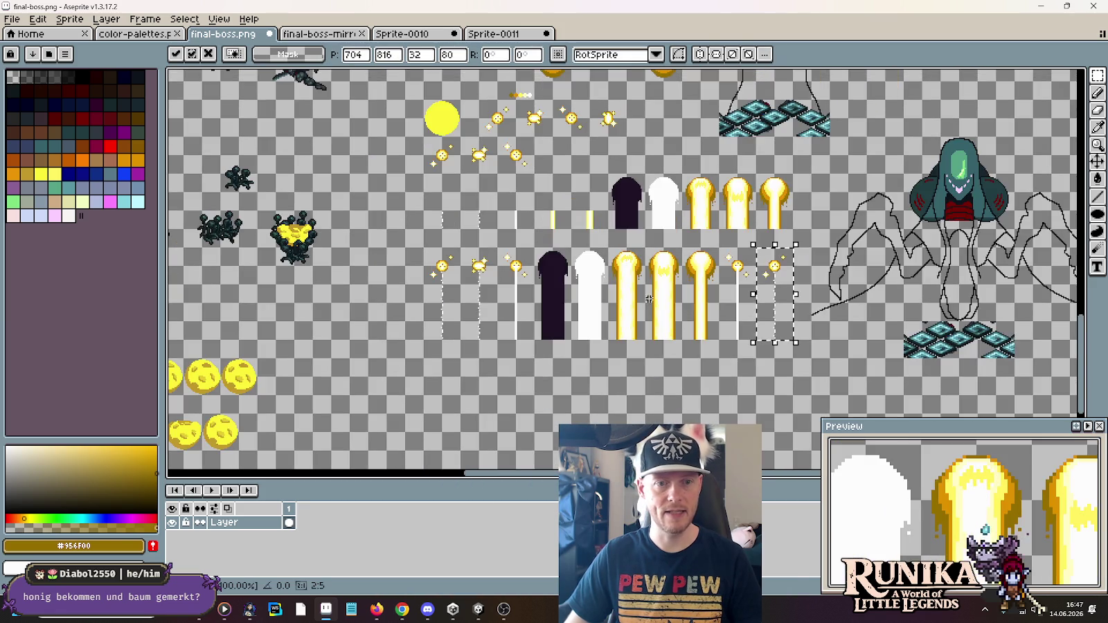
pyautogui.scroll(3, 352, 238)
pyautogui.click(351, 238)
pyautogui.moveTo(333, 217); pyautogui.dragTo(1077, 408)
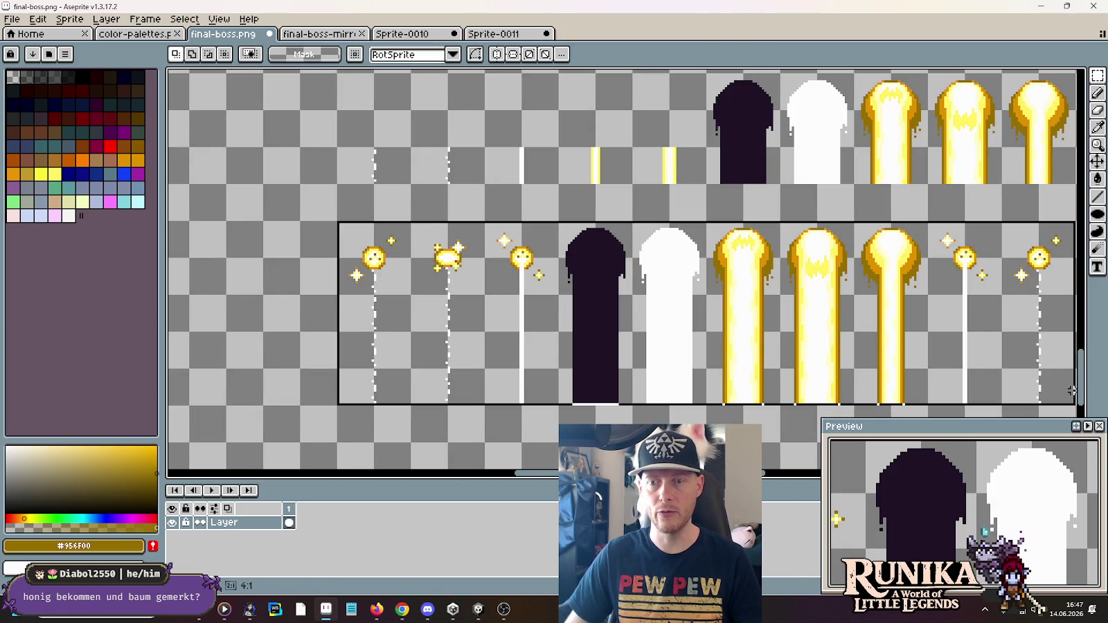
pyautogui.moveTo(1018, 356); pyautogui.dragTo(871, 356)
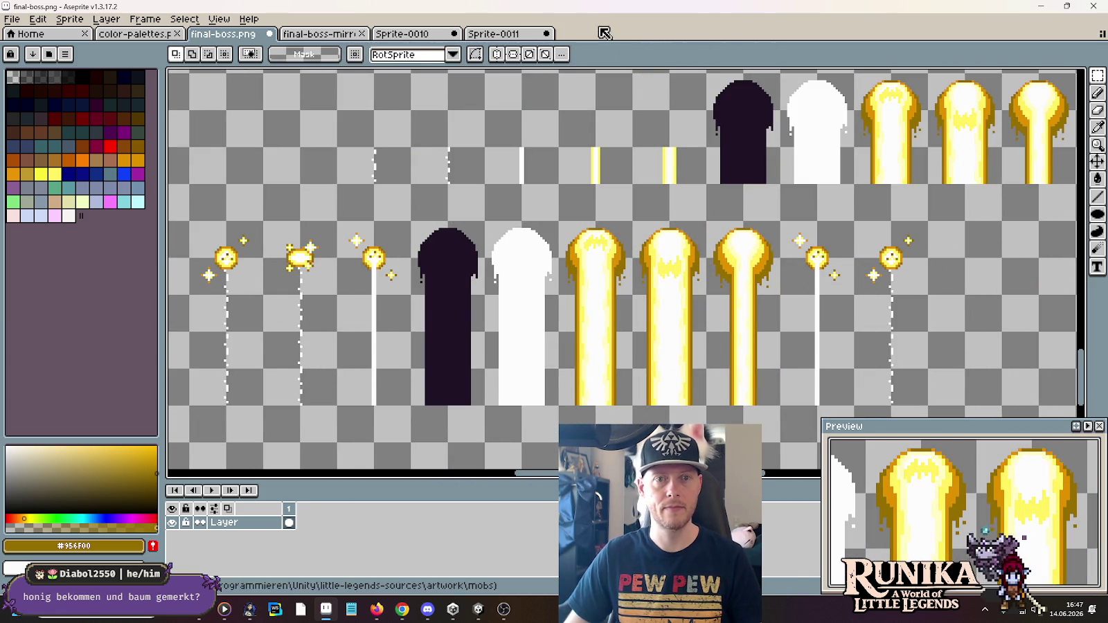
# Add empty frame 12 to the Sprite-0011 timeline
pyautogui.click(504, 36)
pyautogui.rightClick(413, 508)
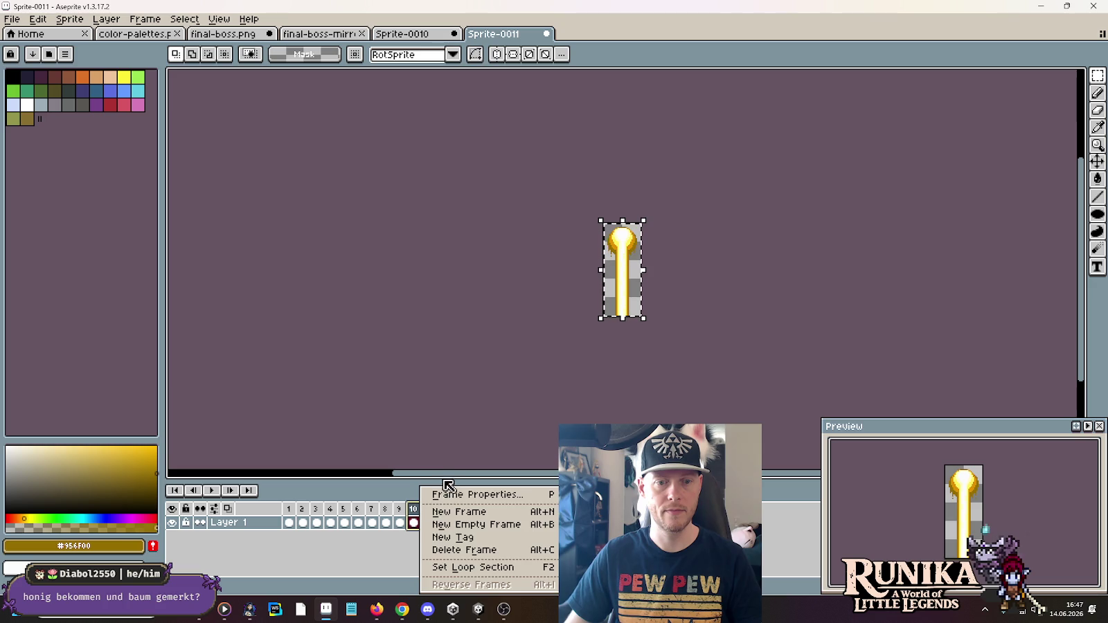
pyautogui.press('Escape')
pyautogui.rightClick(427, 509)
pyautogui.click(477, 525)
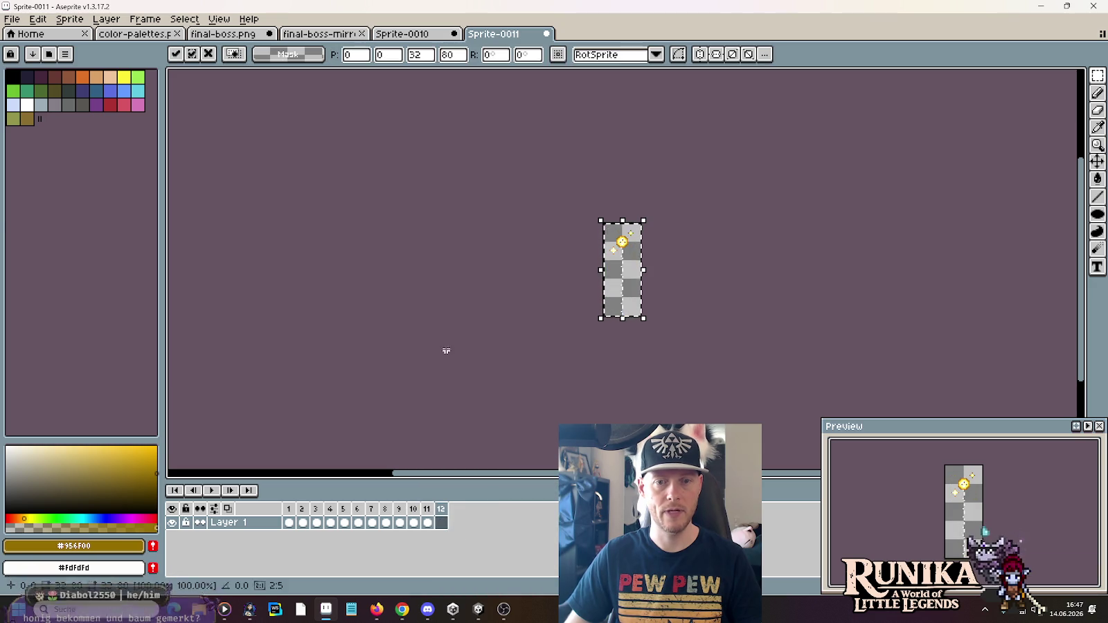
# Paste the second sparkle column into Sprite-0011, add frame 13, and play the loop
pyautogui.hotkey('ctrl', 'Tab')
pyautogui.moveTo(338, 408)
pyautogui.mouseDown()
pyautogui.moveTo(265, 257)
pyautogui.moveTo(263, 220)
pyautogui.mouseUp()
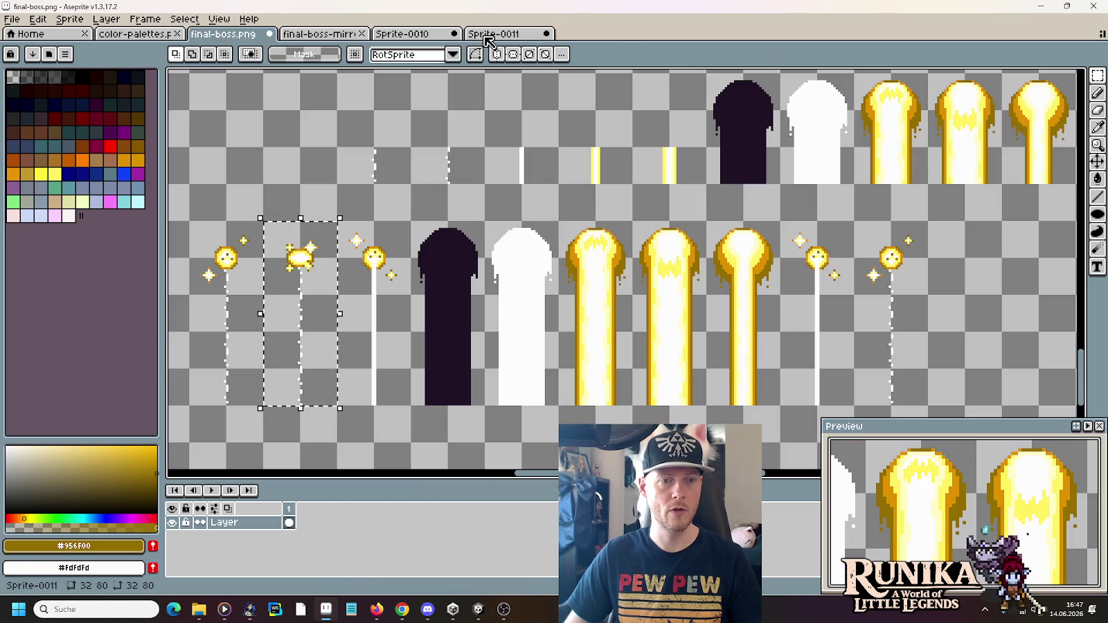
pyautogui.click(486, 38)
pyautogui.hotkey('ctrl', 'v')
pyautogui.rightClick(453, 519)
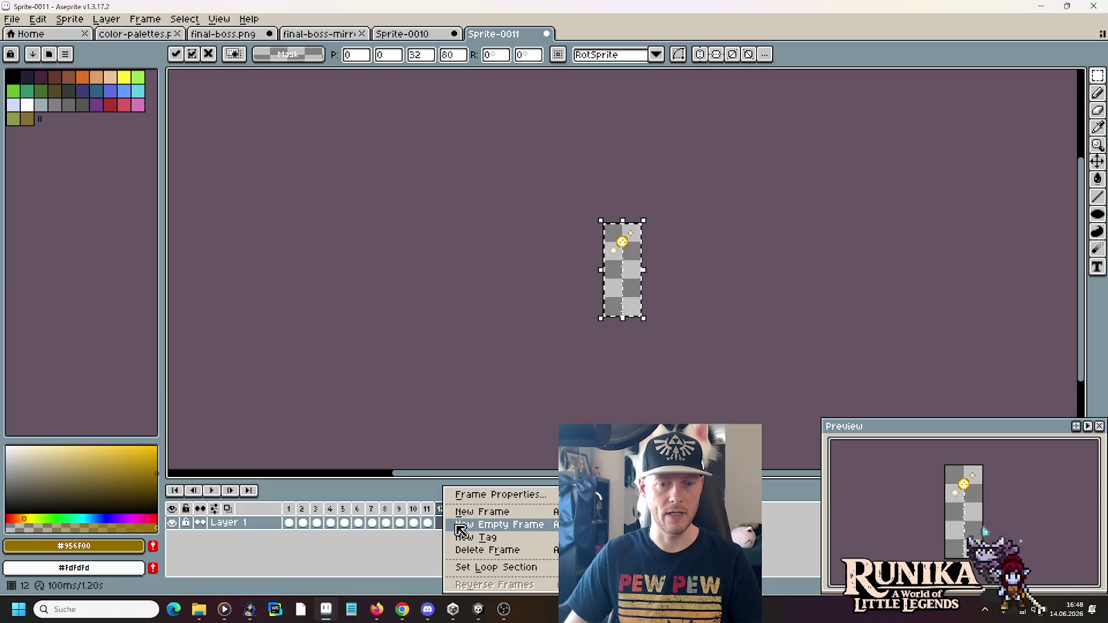
pyautogui.click(488, 509)
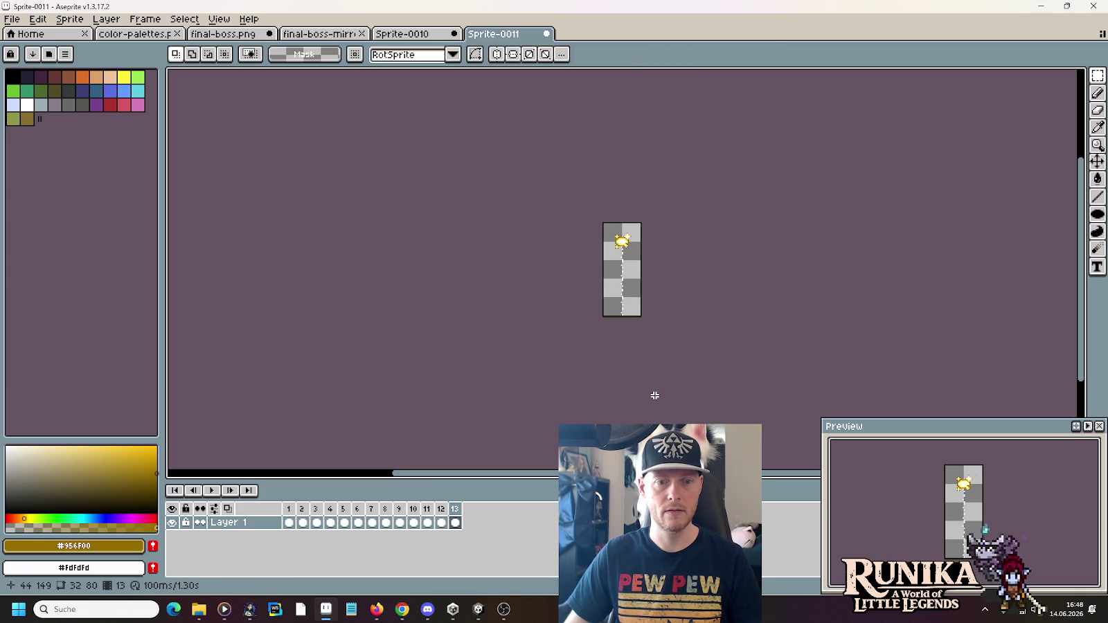
pyautogui.scroll(1, 645, 351)
pyautogui.moveTo(645, 351); pyautogui.dragTo(621, 400)
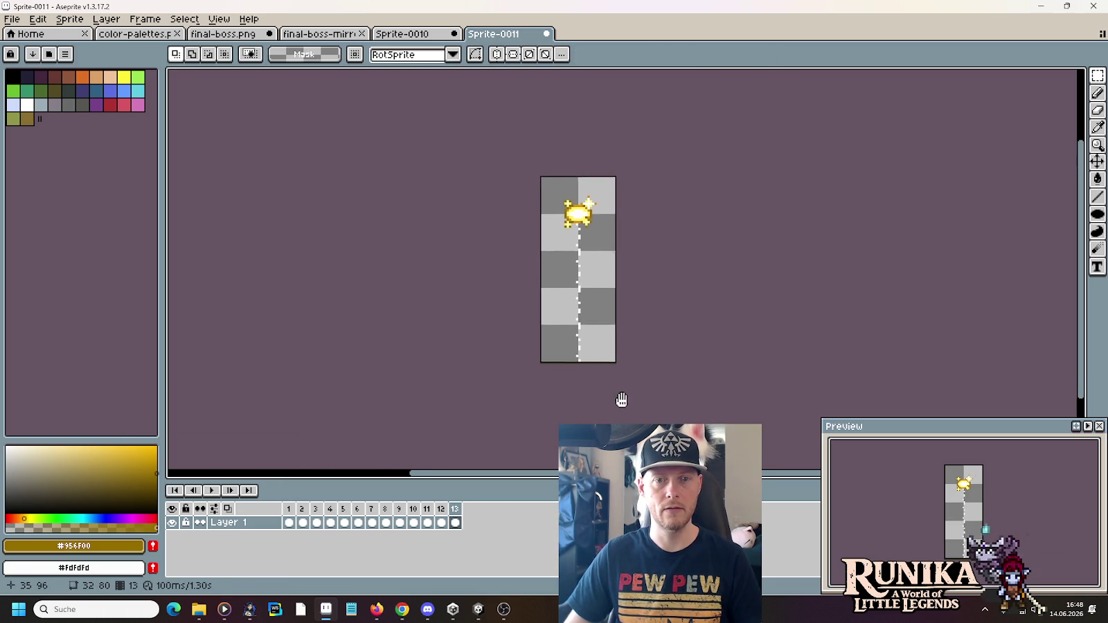
pyautogui.click(210, 491)
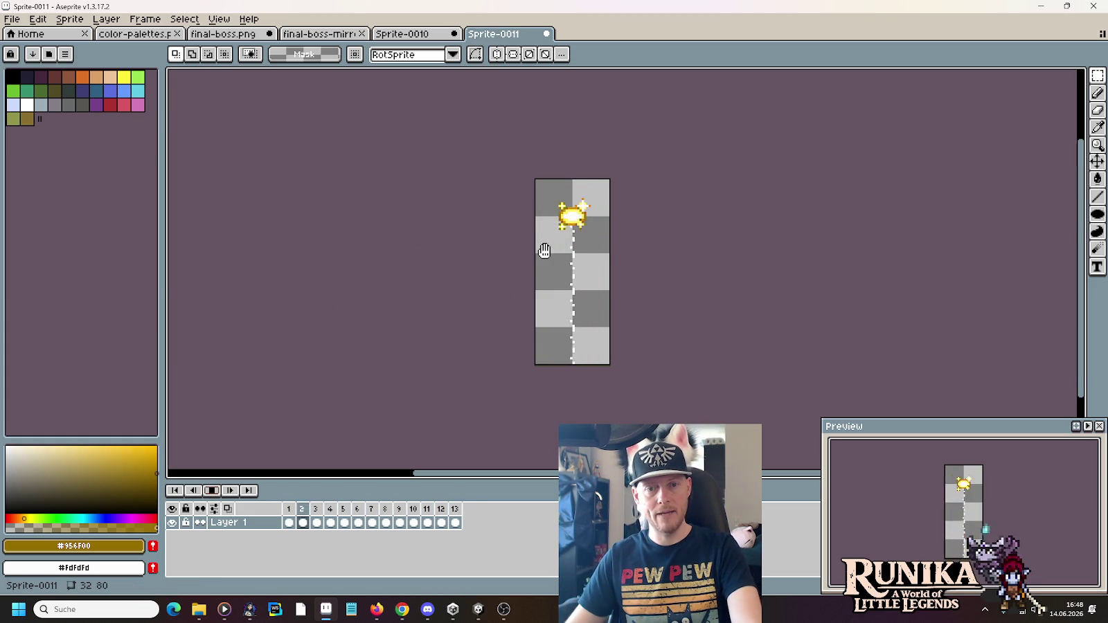
pyautogui.click(223, 496)
pyautogui.hotkey('alt', 'Tab')
pyautogui.hotkey('alt', 'Tab')
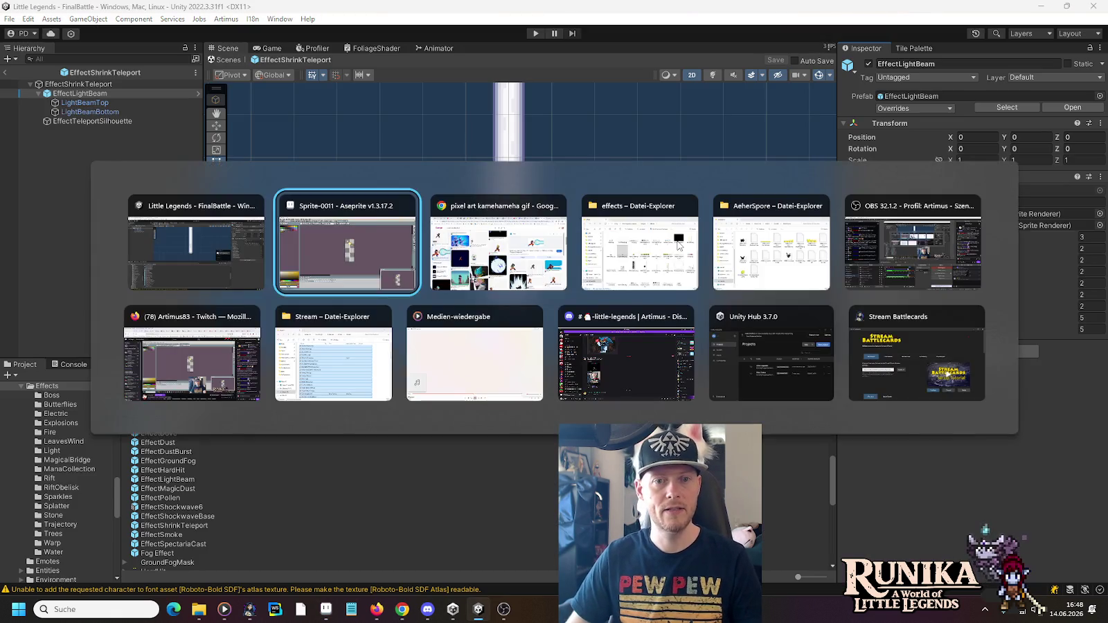
pyautogui.press('Tab')
pyautogui.hotkey('alt', 'Tab')
pyautogui.click(337, 610)
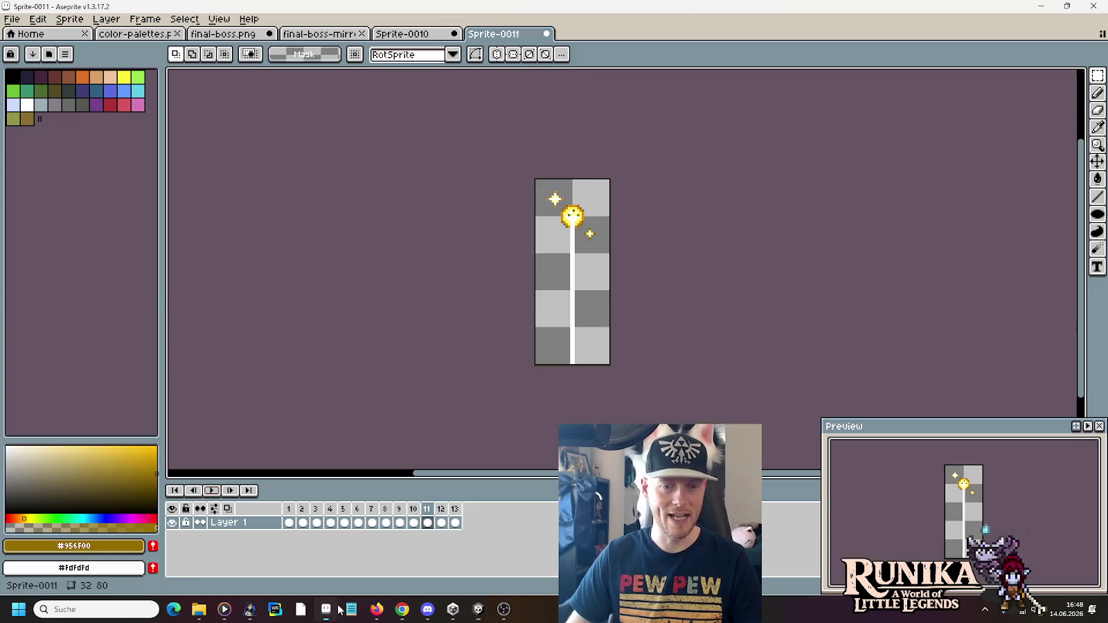
# Zoom in on final-boss.png and select a thin strip across the golden beam drips
pyautogui.click(223, 33)
pyautogui.scroll(1, 596, 299)
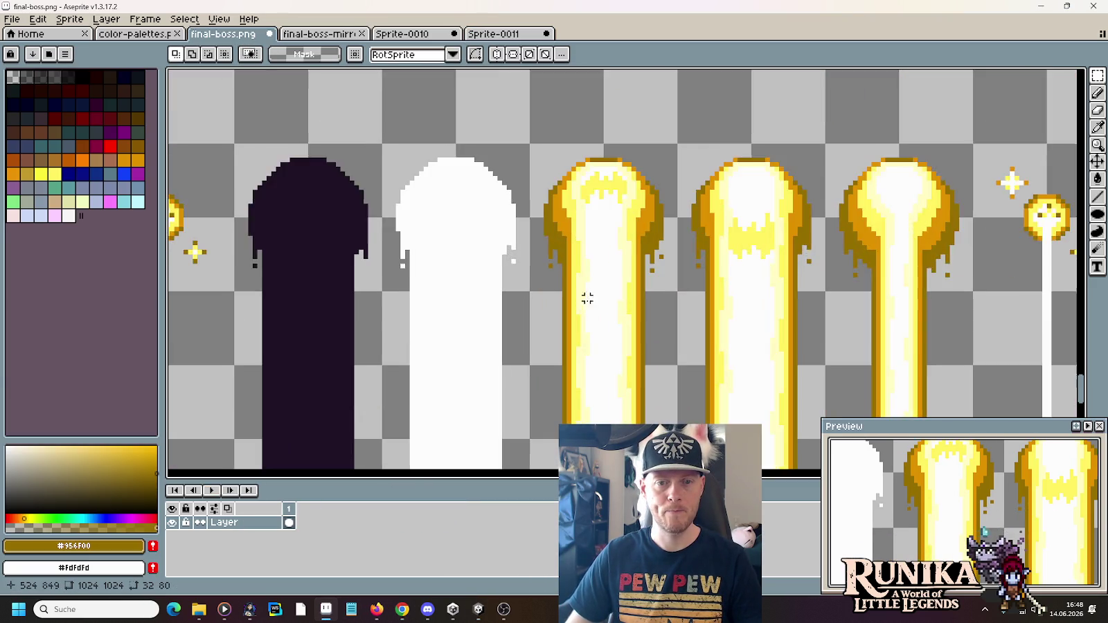
pyautogui.scroll(1, 609, 303)
pyautogui.scroll(2, 609, 303)
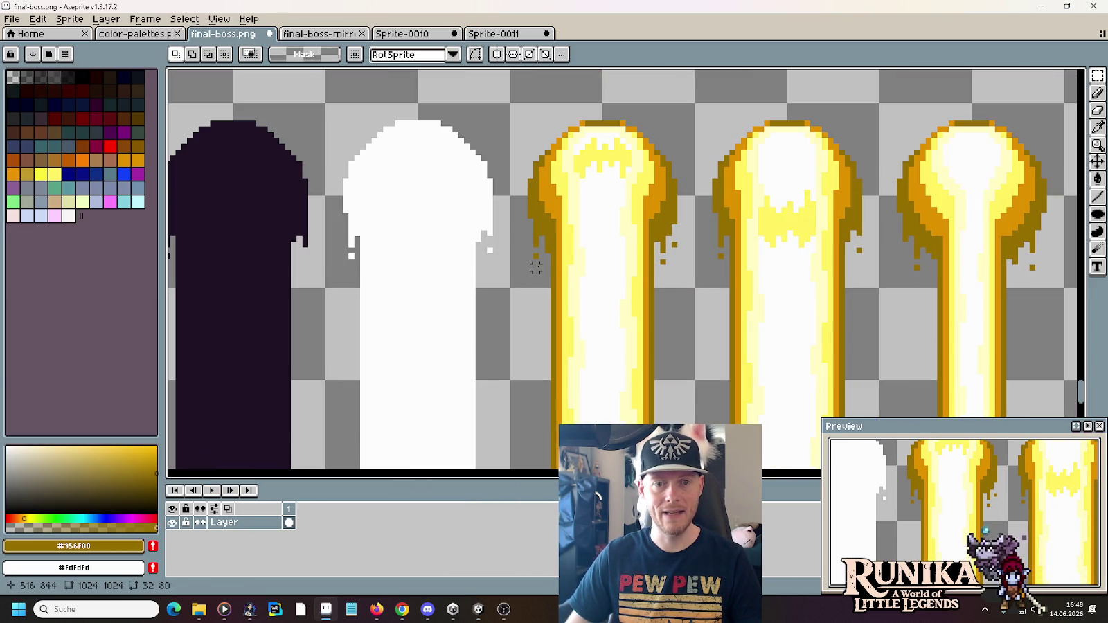
pyautogui.moveTo(536, 268); pyautogui.dragTo(790, 262)
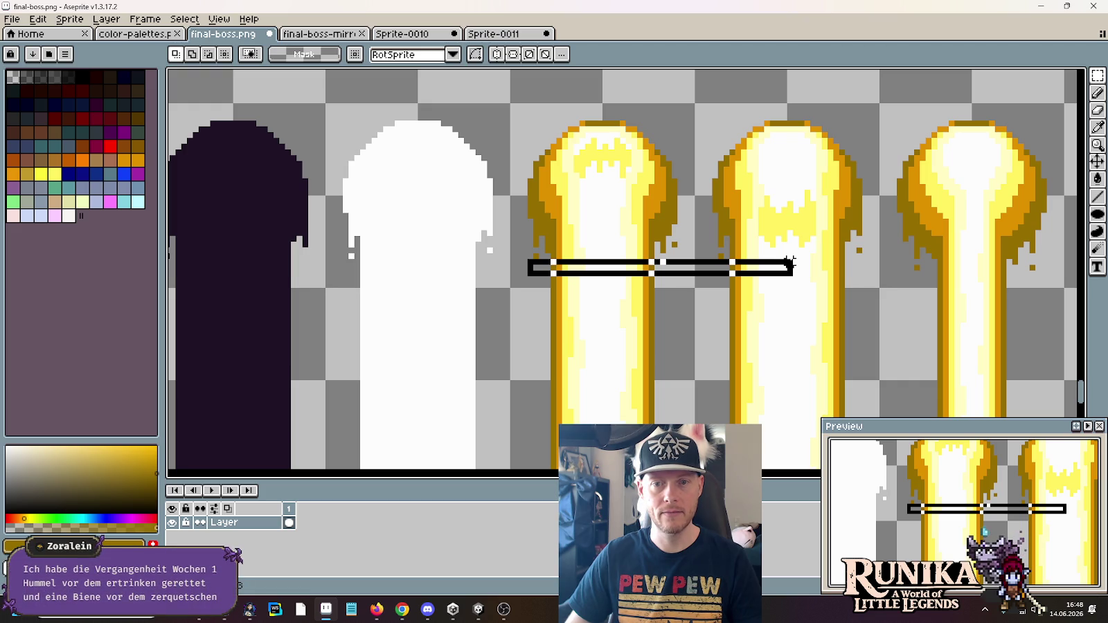
pyautogui.moveTo(790, 262); pyautogui.dragTo(791, 264)
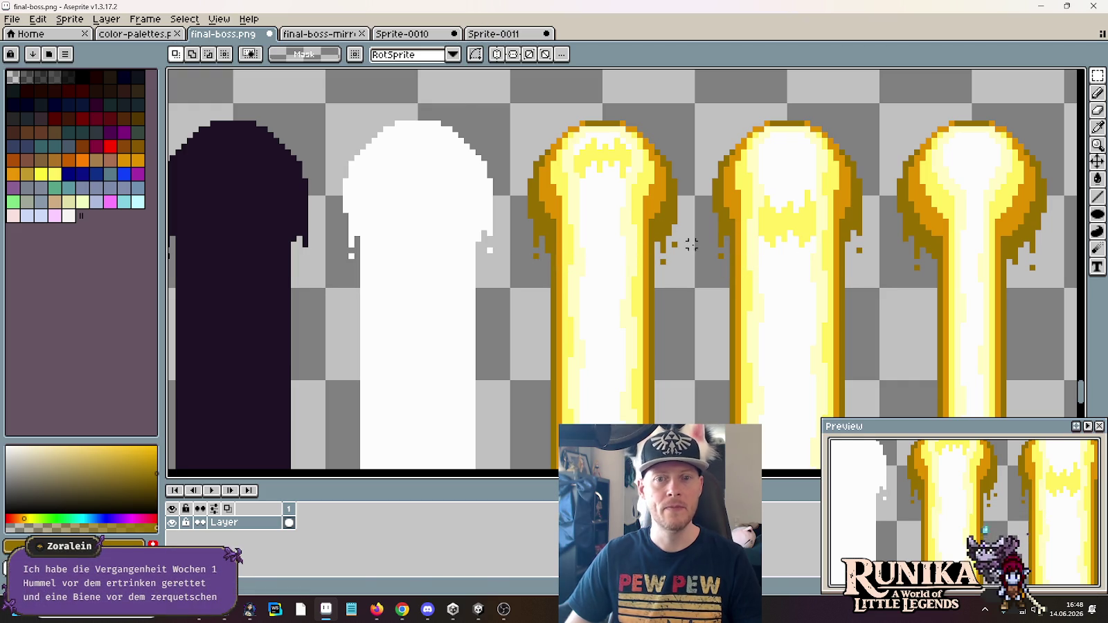
pyautogui.scroll(2, 744, 256)
# With the Pencil, undo a stray white pixel and pick the gold outline colour from the beam
pyautogui.press('b')
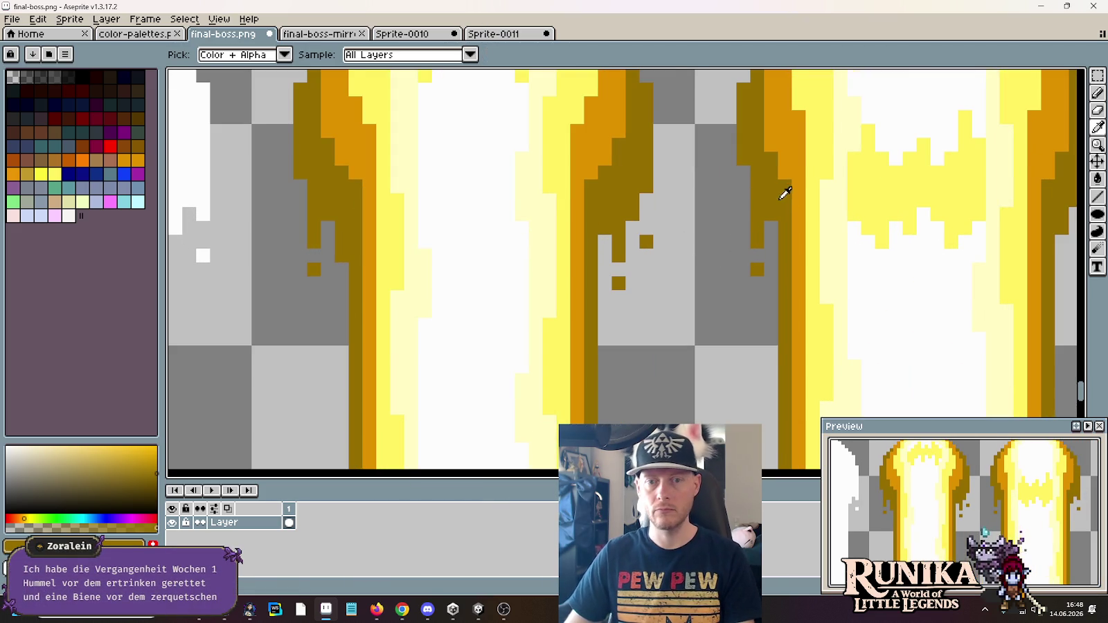
pyautogui.hscroll(3, 744, 205)
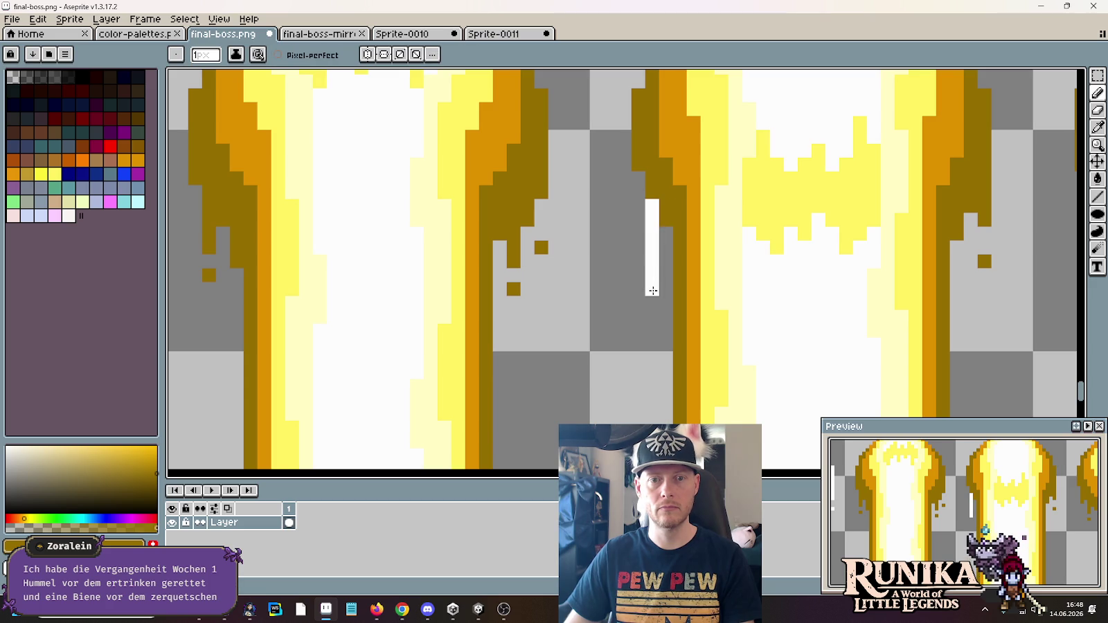
pyautogui.keyDown('alt'); pyautogui.click(650, 240); pyautogui.keyUp('alt')
pyautogui.hotkey('ctrl', 'z')
pyautogui.press('alt')
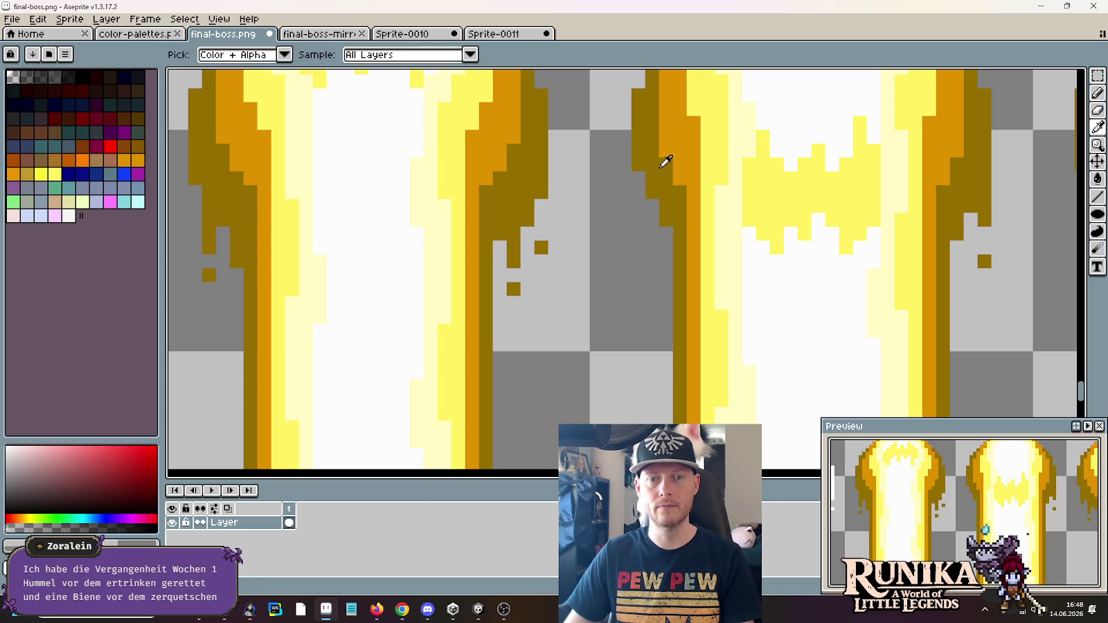
pyautogui.keyDown('alt'); pyautogui.click(662, 166); pyautogui.keyUp('alt')
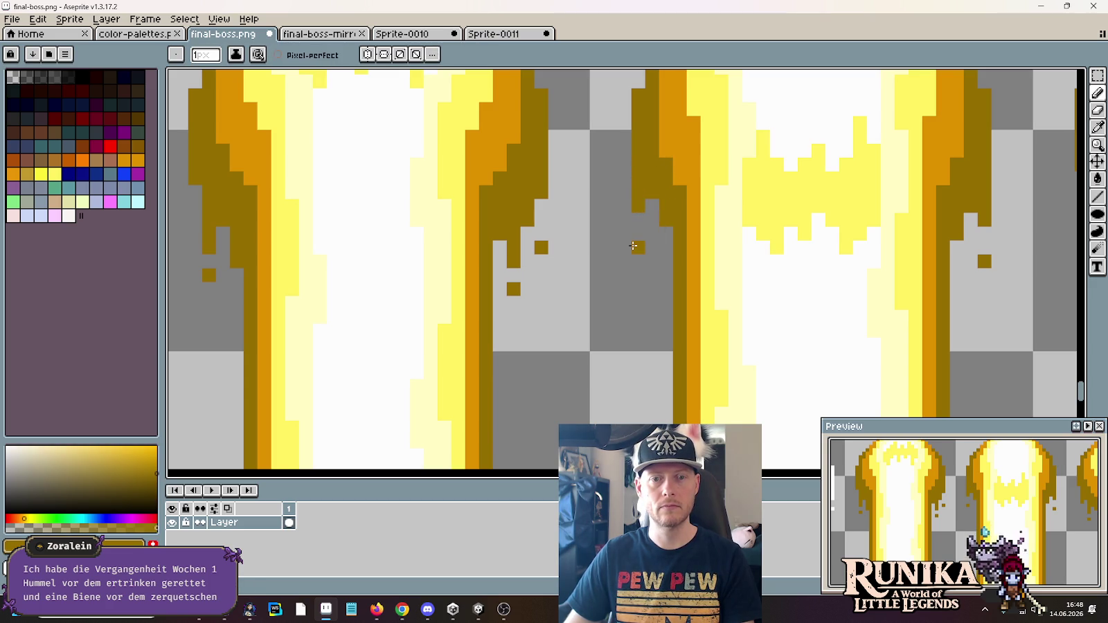
pyautogui.scroll(-5, 651, 304)
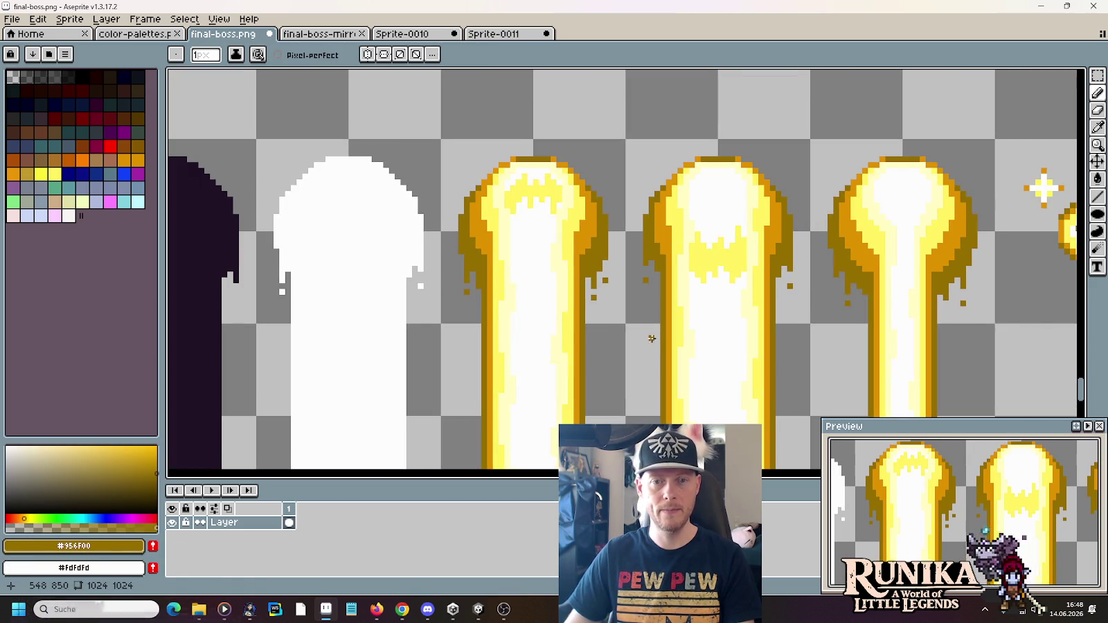
pyautogui.scroll(-2, 594, 234)
pyautogui.scroll(3, 594, 234)
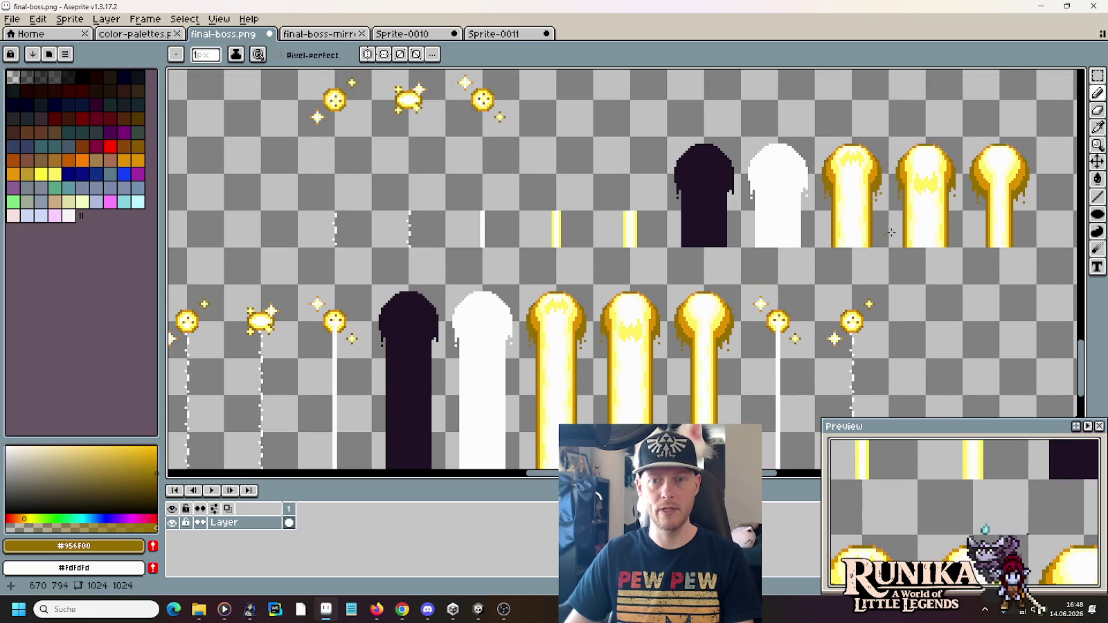
# Move a marquee-selected chunk of the top-right golden beam into the bottom row, then return to Sprite-0011
pyautogui.press('m')
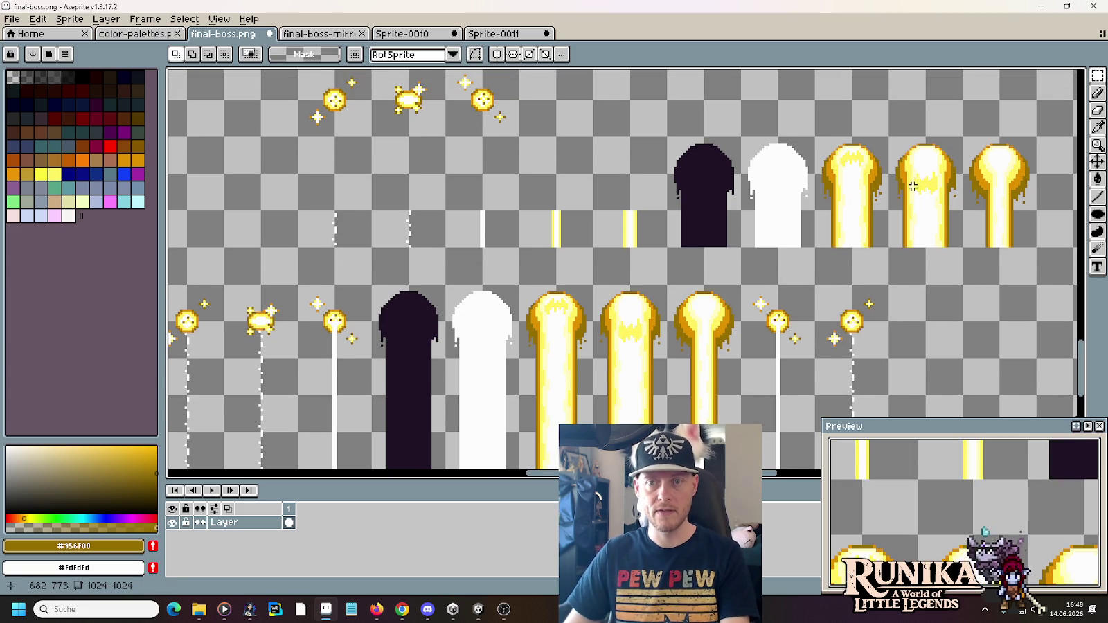
pyautogui.moveTo(926, 211)
pyautogui.mouseDown()
pyautogui.moveTo(892, 139)
pyautogui.moveTo(612, 304)
pyautogui.mouseUp()
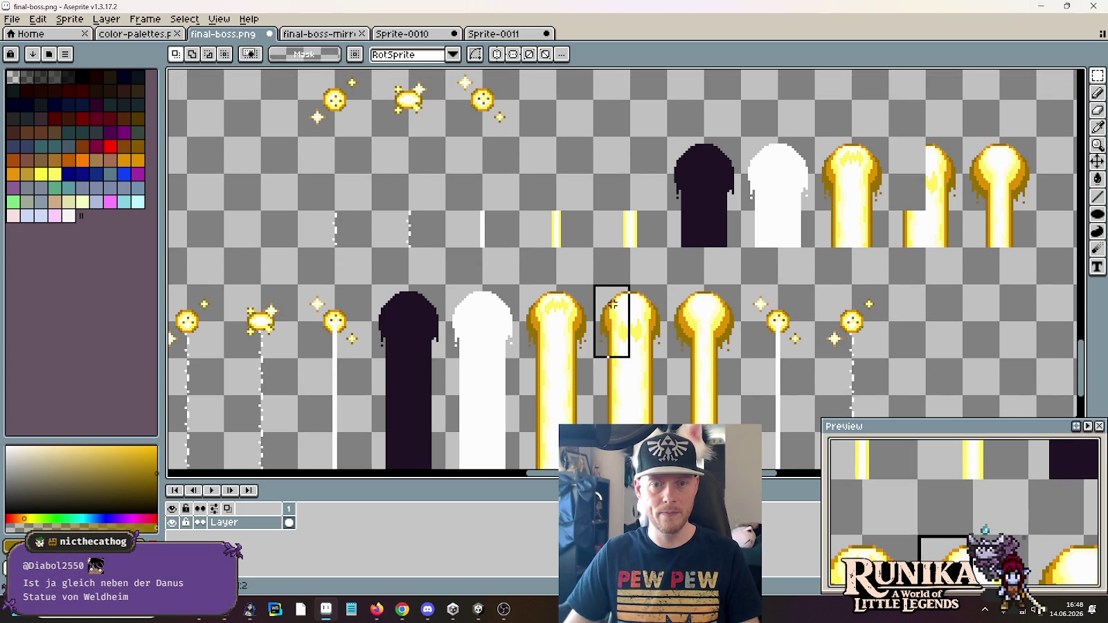
pyautogui.moveTo(858, 144); pyautogui.dragTo(898, 218)
pyautogui.moveTo(880, 180); pyautogui.dragTo(915, 178)
pyautogui.scroll(-2, 835, 255)
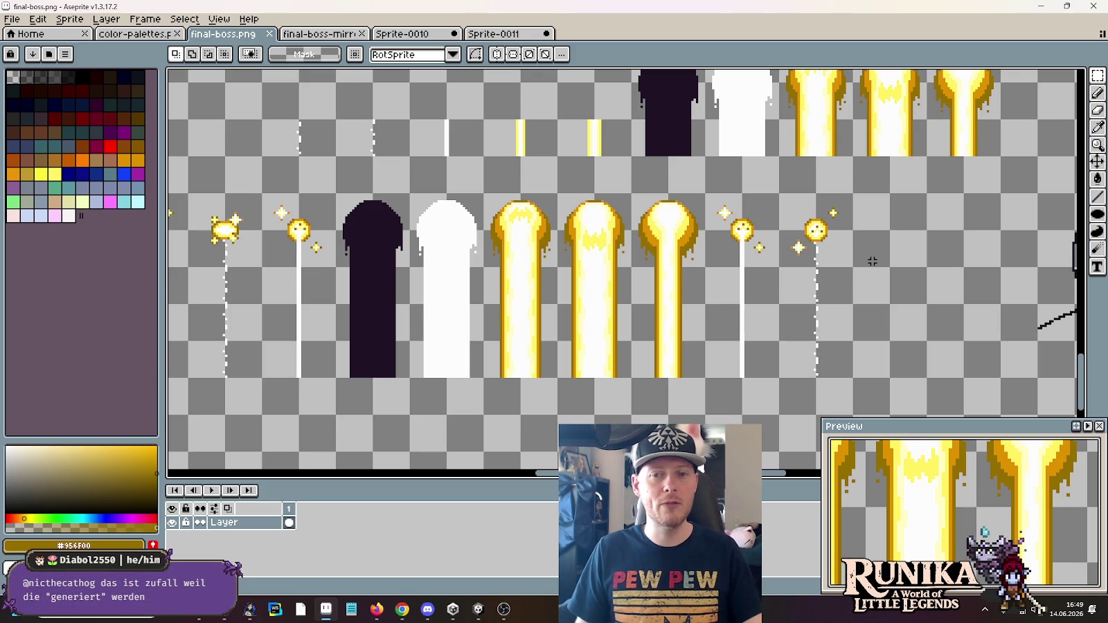
pyautogui.click(508, 36)
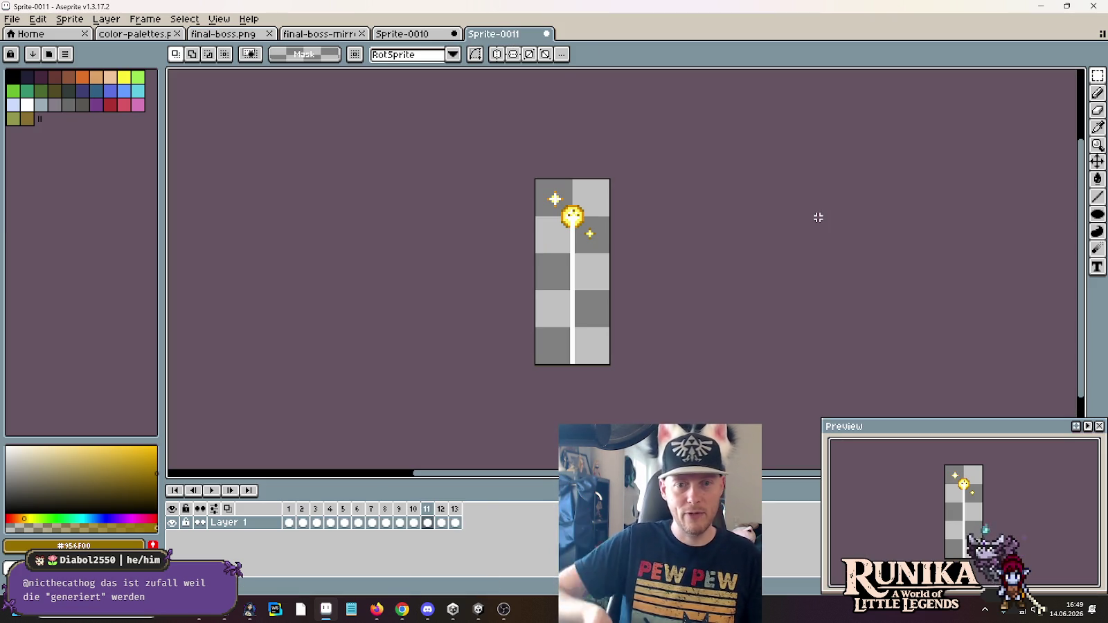
# Play the beam animation and step through frames 8–11 to find the bright beam frames
pyautogui.click(214, 490)
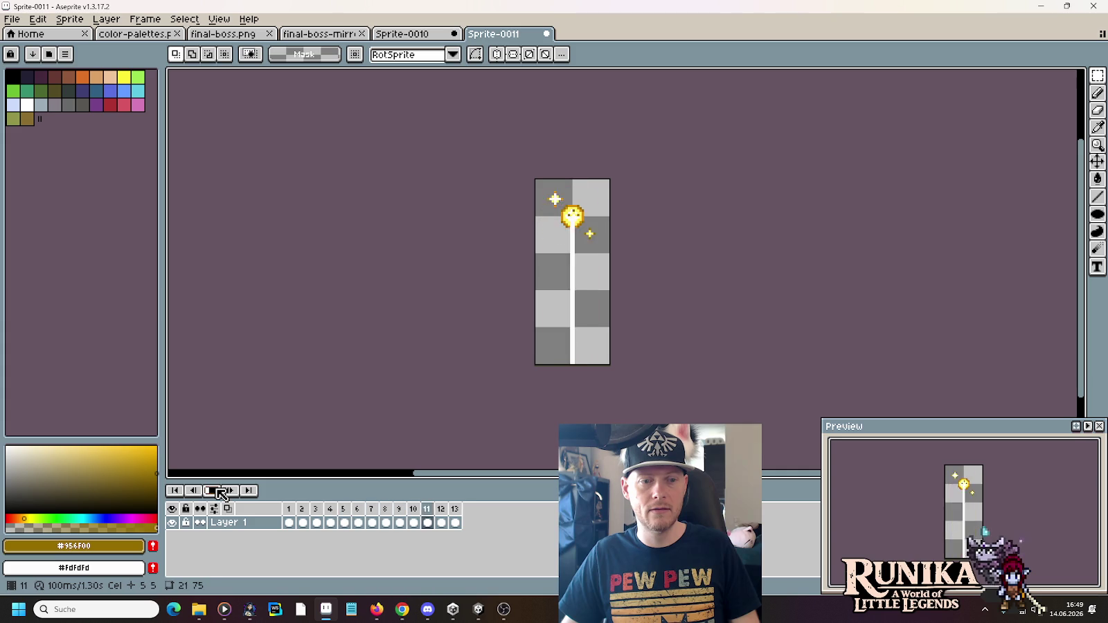
pyautogui.click(218, 489)
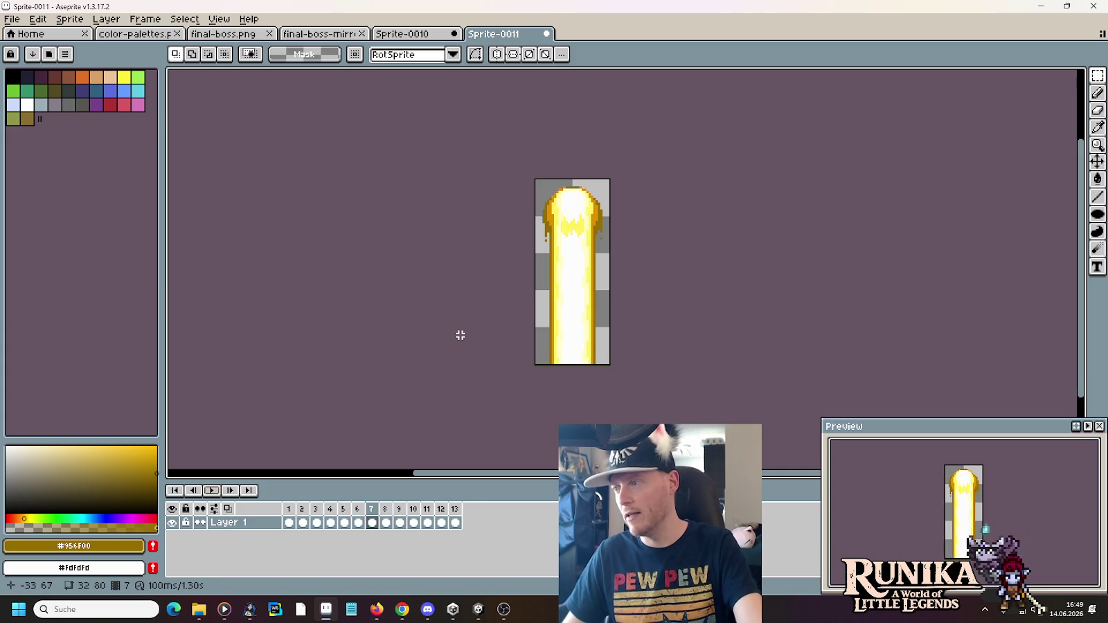
pyautogui.click(211, 491)
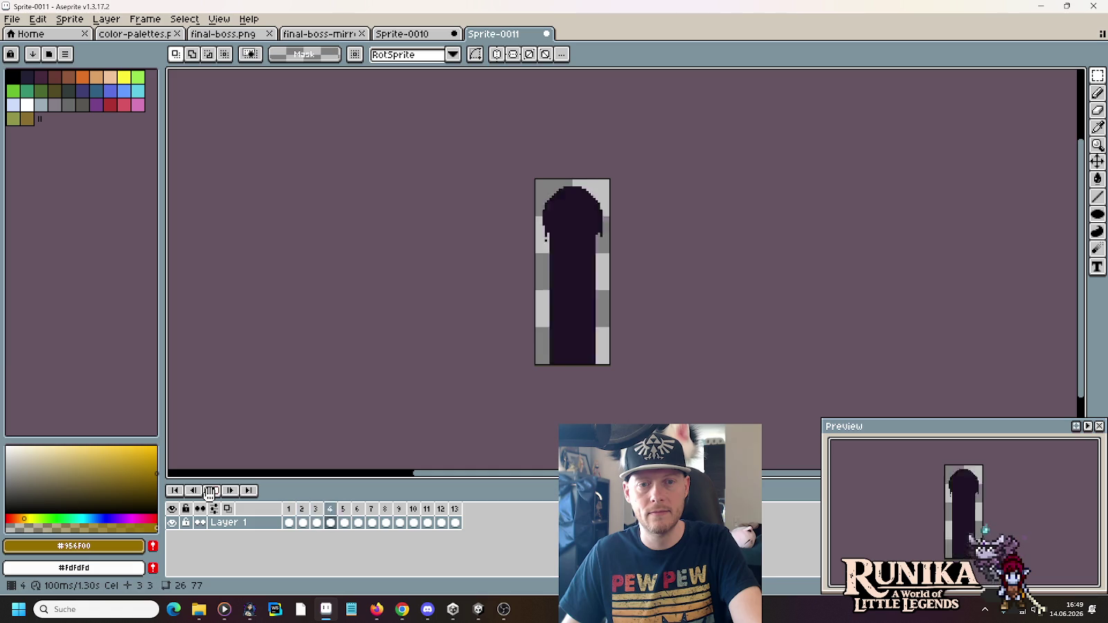
pyautogui.click(211, 490)
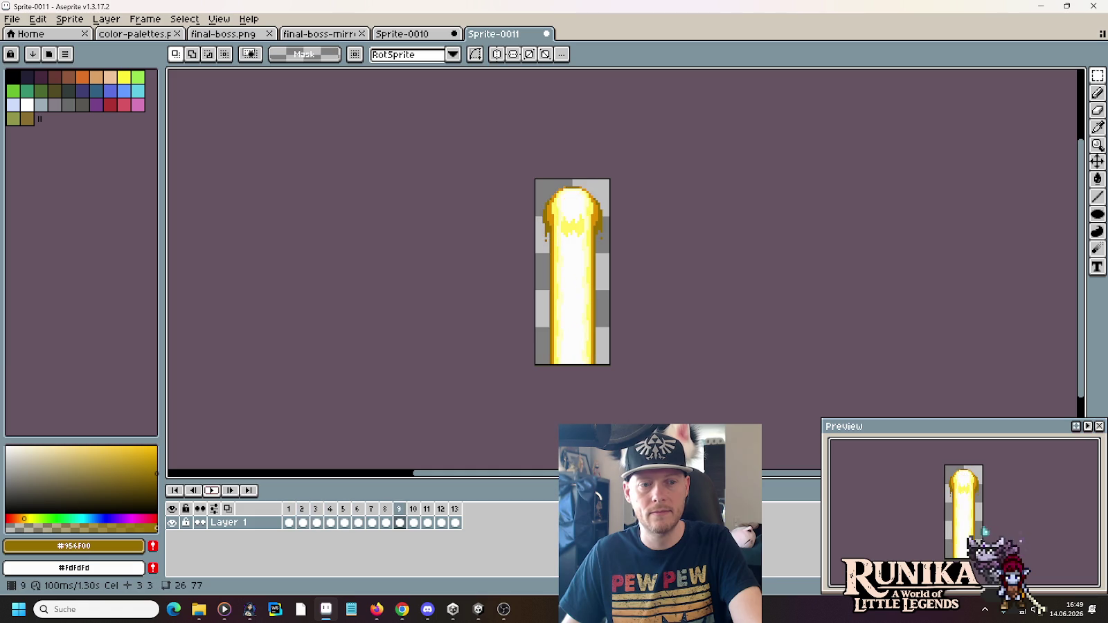
pyautogui.click(428, 514)
pyautogui.click(414, 514)
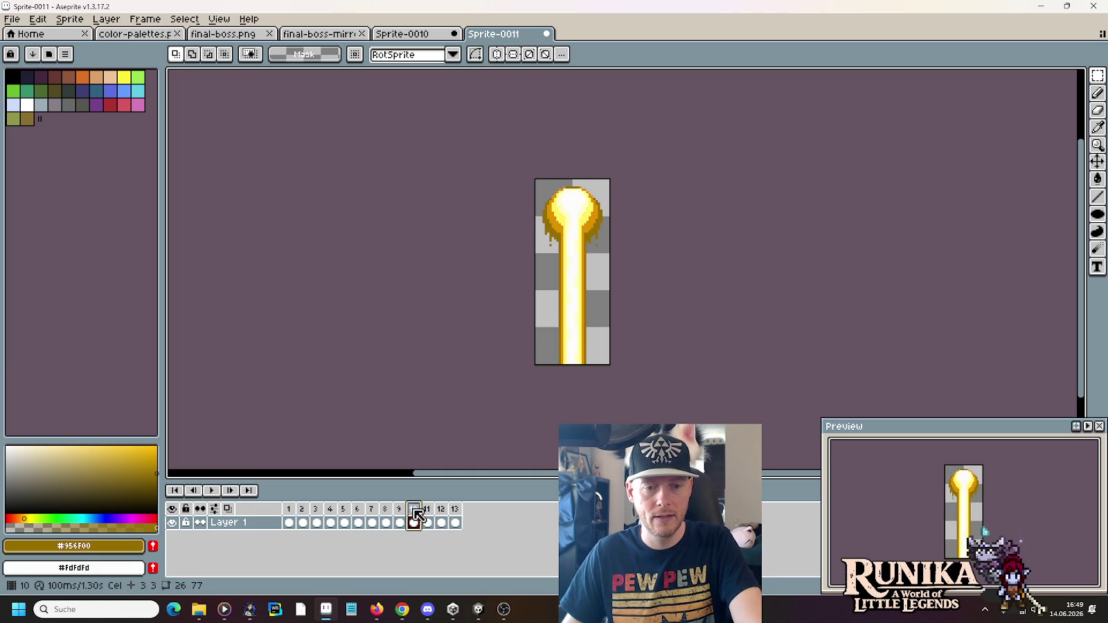
pyautogui.click(400, 514)
pyautogui.click(413, 514)
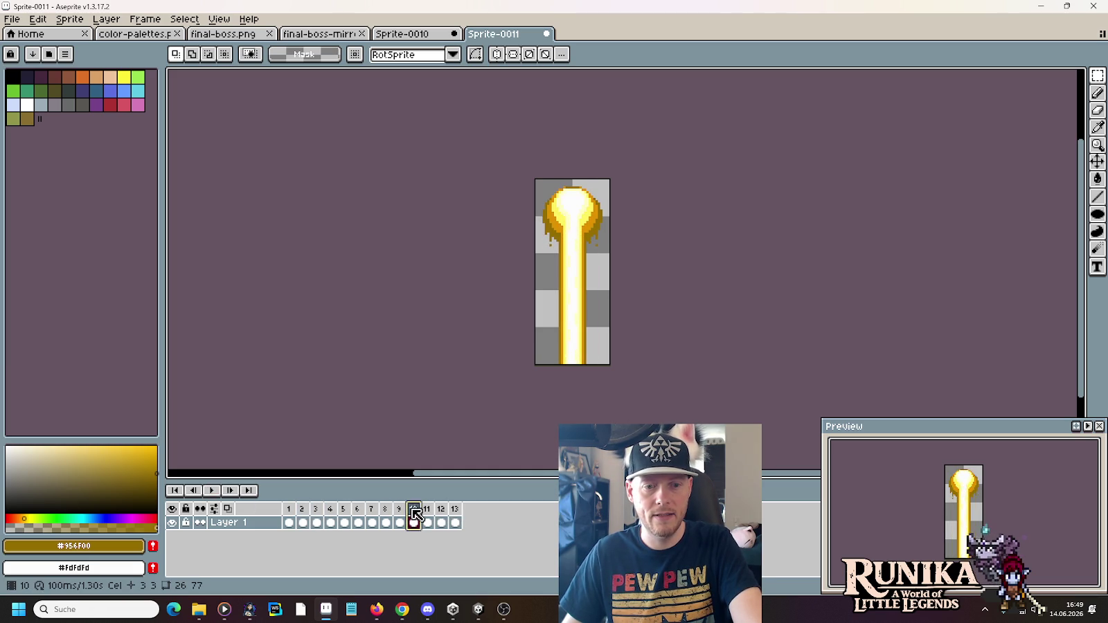
pyautogui.click(399, 514)
pyautogui.click(386, 514)
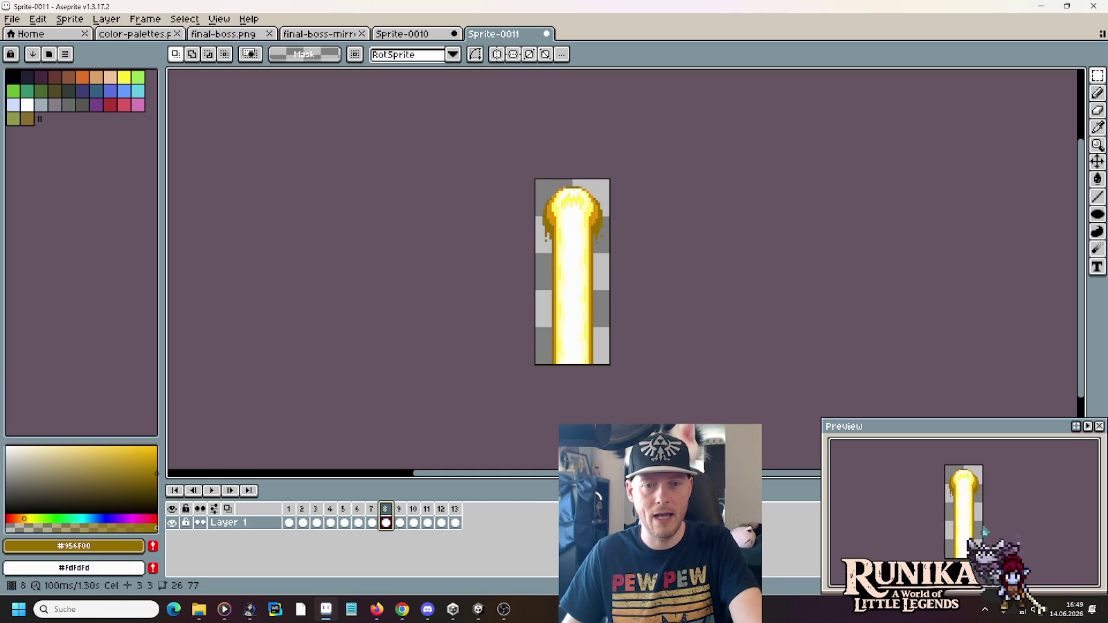
pyautogui.click(400, 514)
# Delete frames 9 and 8, then play the shortened 11-frame animation
pyautogui.rightClick(397, 511)
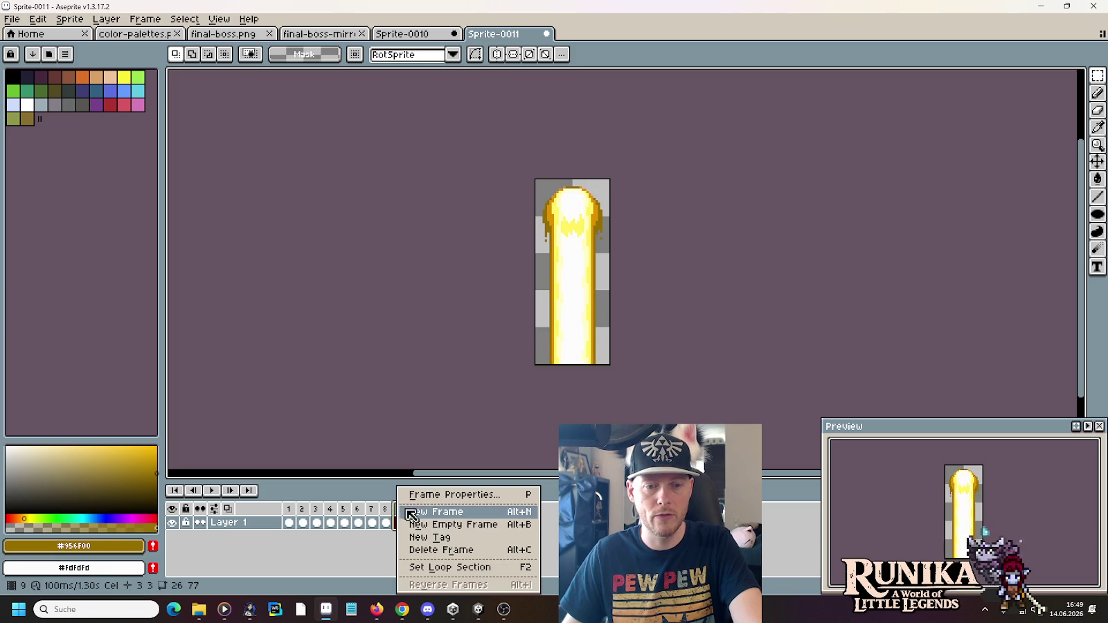
pyautogui.click(421, 550)
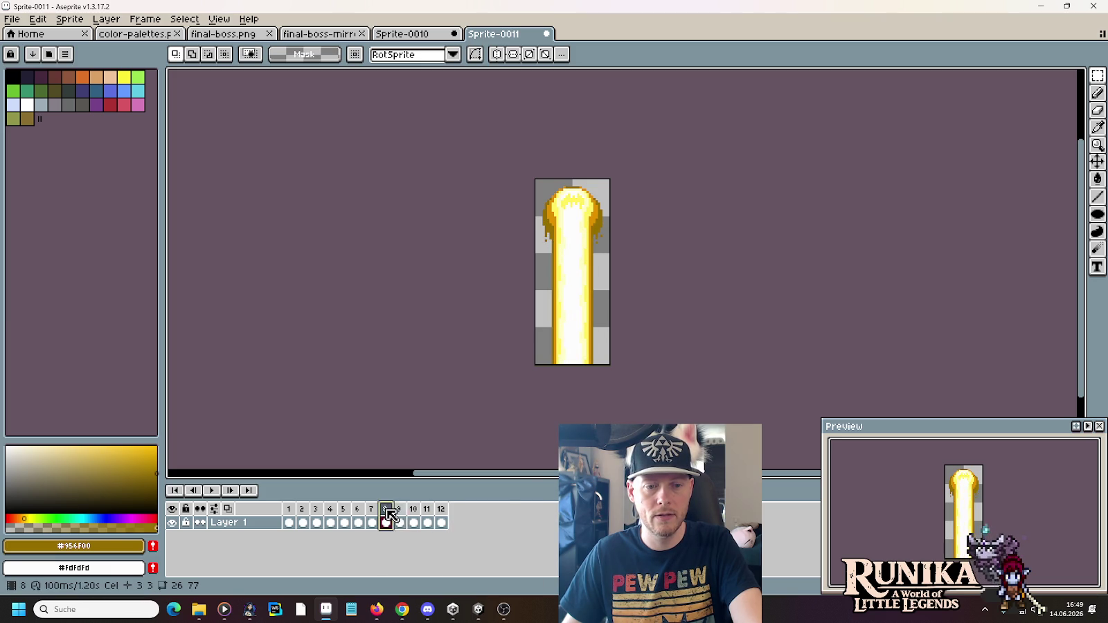
pyautogui.rightClick(386, 511)
pyautogui.click(409, 550)
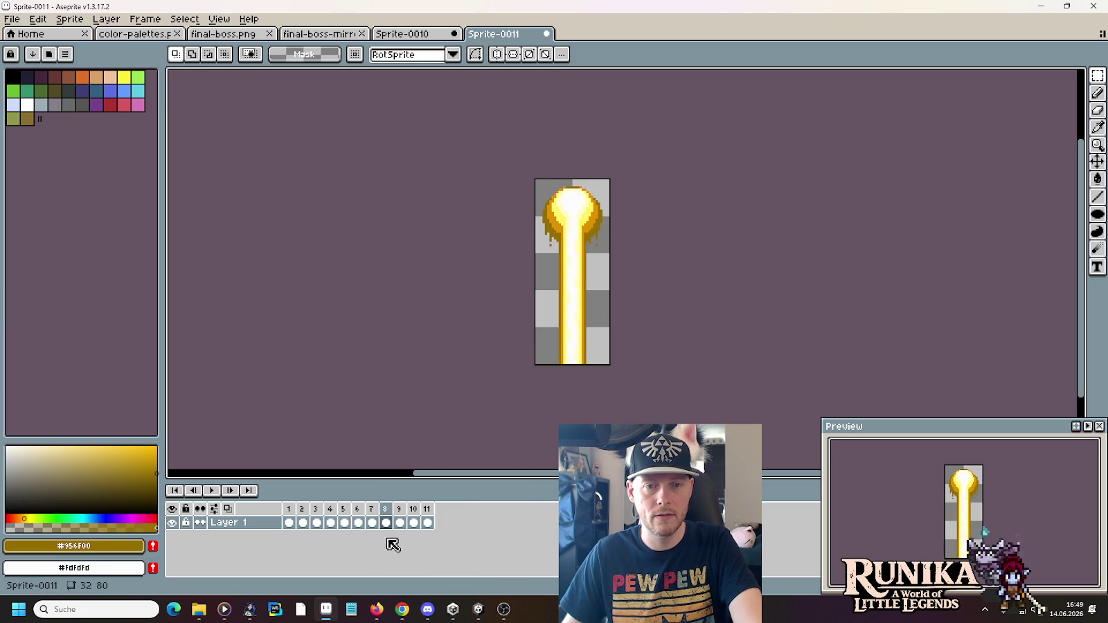
pyautogui.click(216, 490)
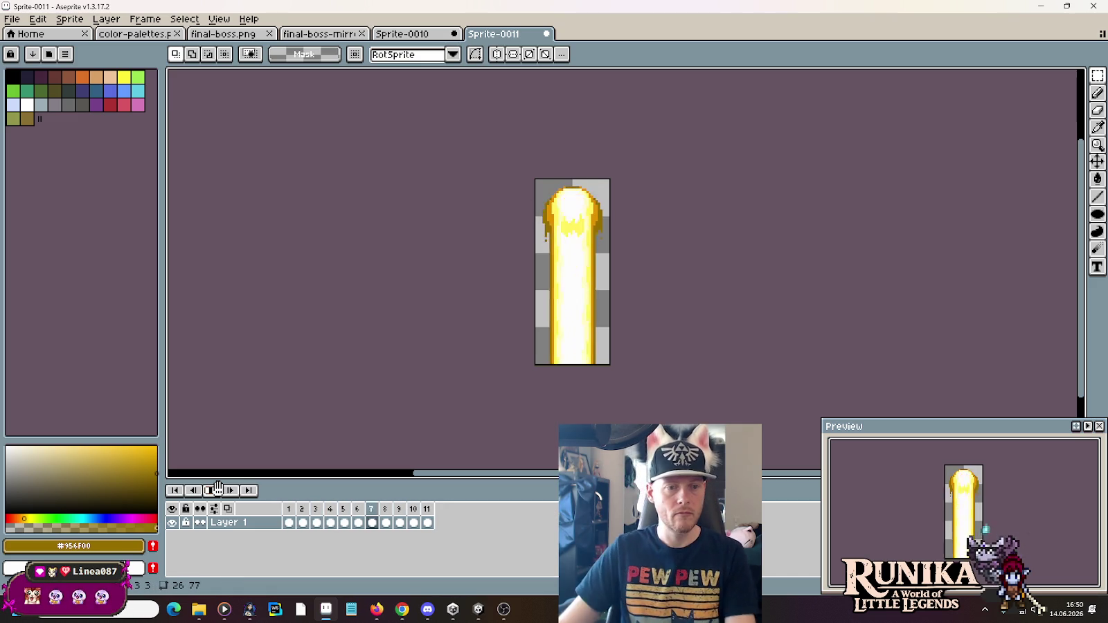
# Undo both frame deletions, then play the 13-frame animation and stop on frame 8
pyautogui.hotkey('ctrl', 'z')
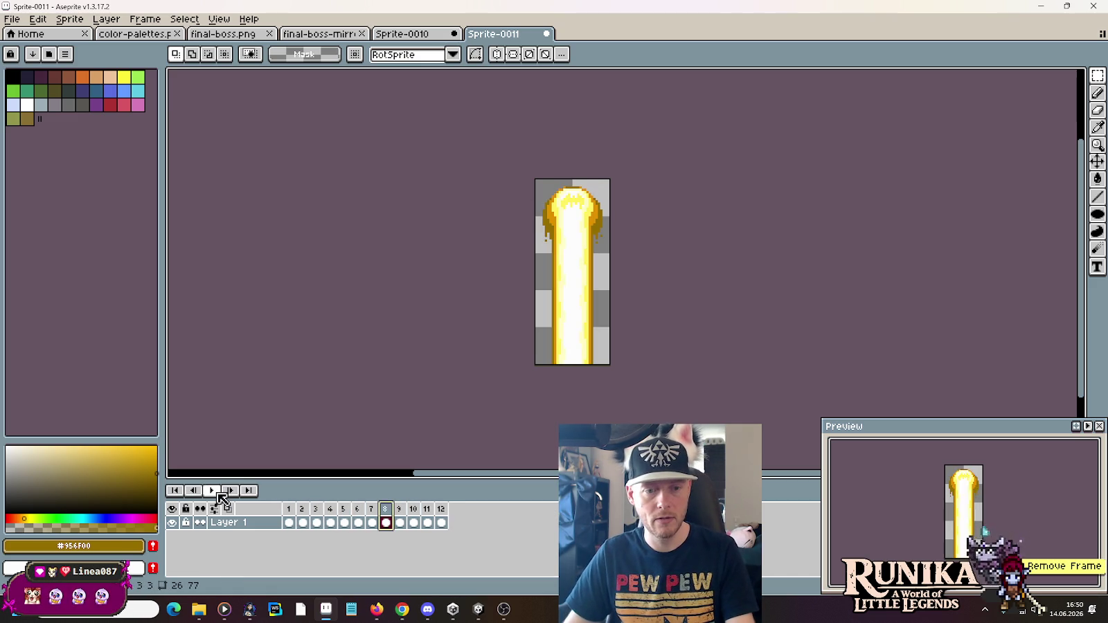
pyautogui.hotkey('ctrl', 'z')
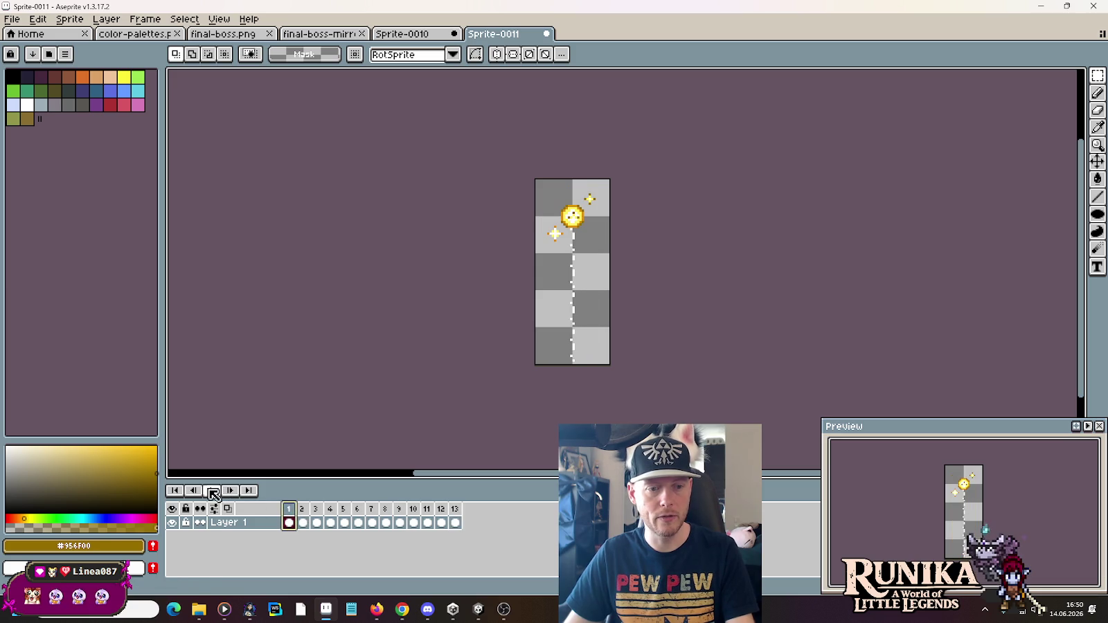
pyautogui.click(213, 492)
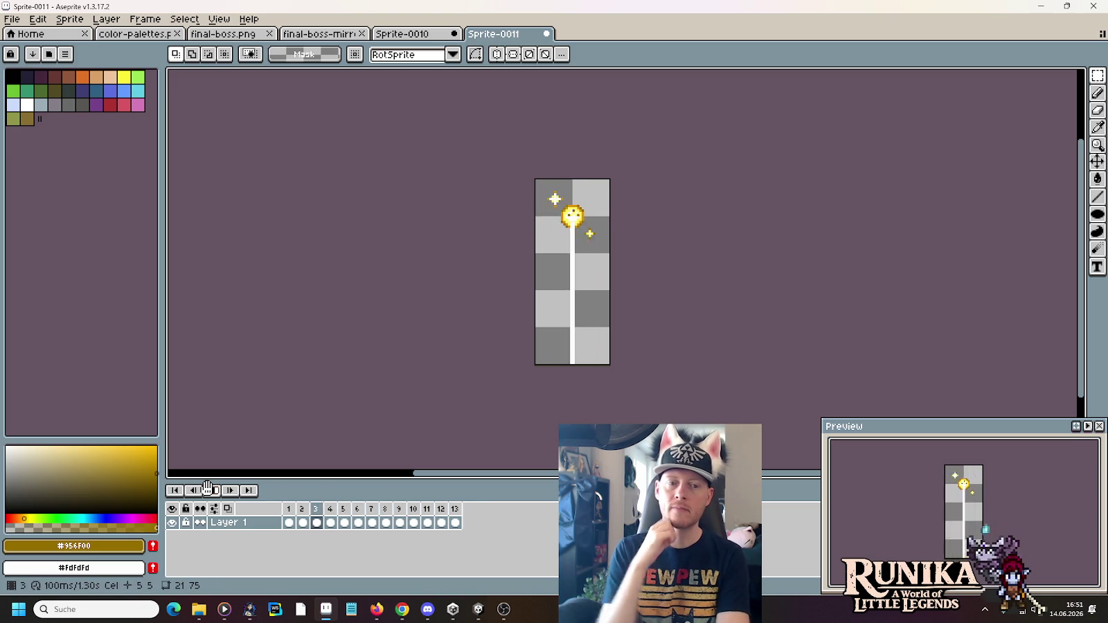
pyautogui.click(210, 490)
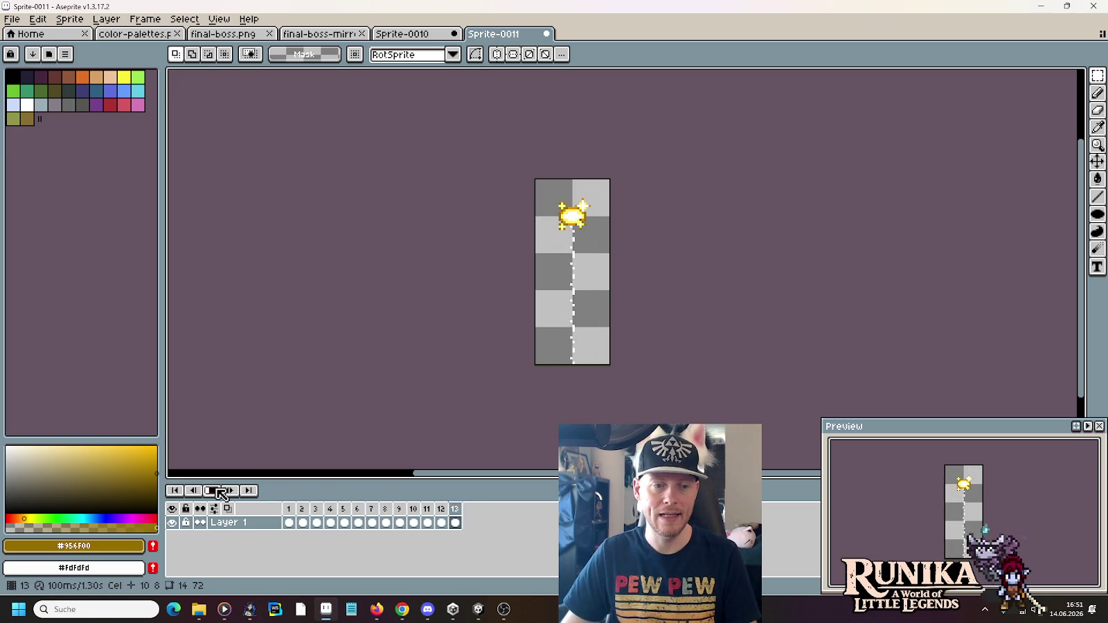
pyautogui.click(400, 523)
pyautogui.click(385, 523)
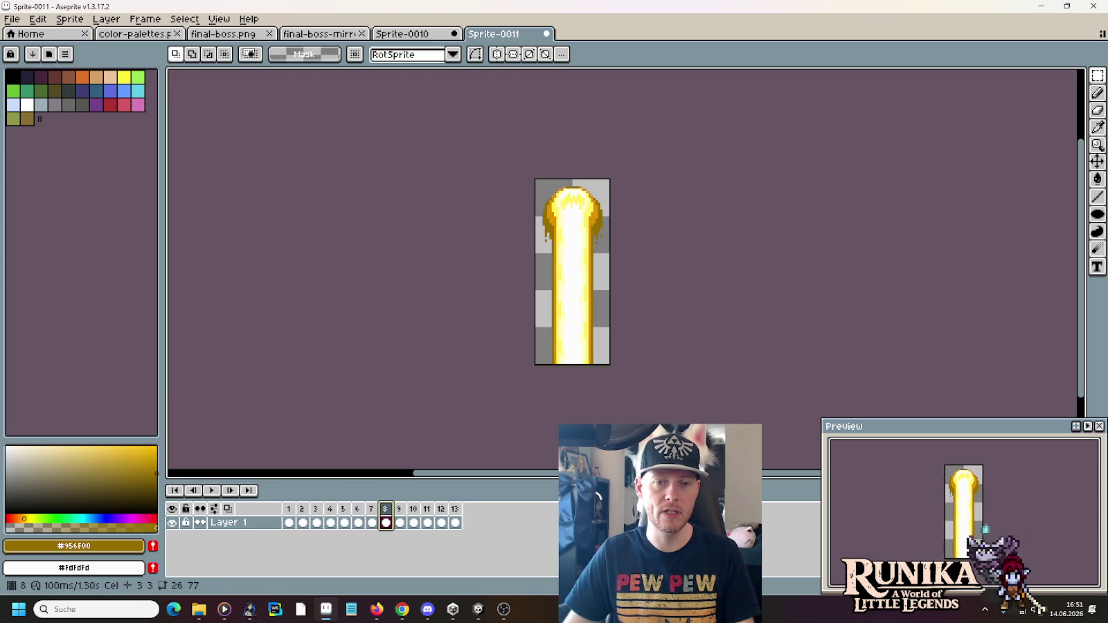
# Delete beam frames 8 and 9 and return to the first frame
pyautogui.rightClick(389, 512)
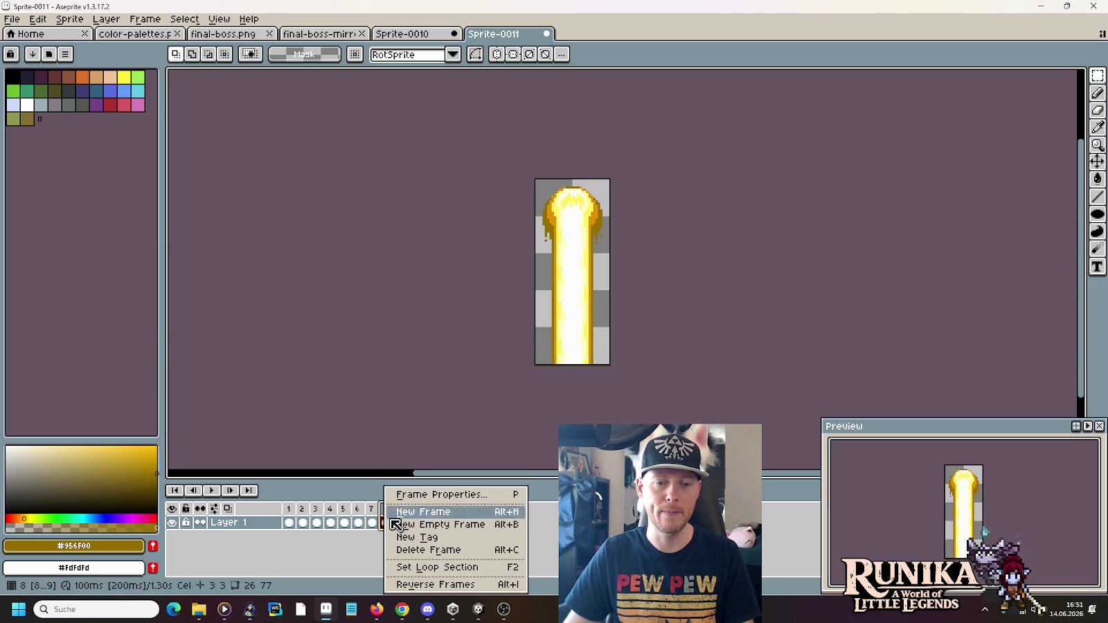
pyautogui.click(412, 550)
pyautogui.click(230, 490)
pyautogui.click(230, 490)
pyautogui.click(229, 490)
pyautogui.click(230, 490)
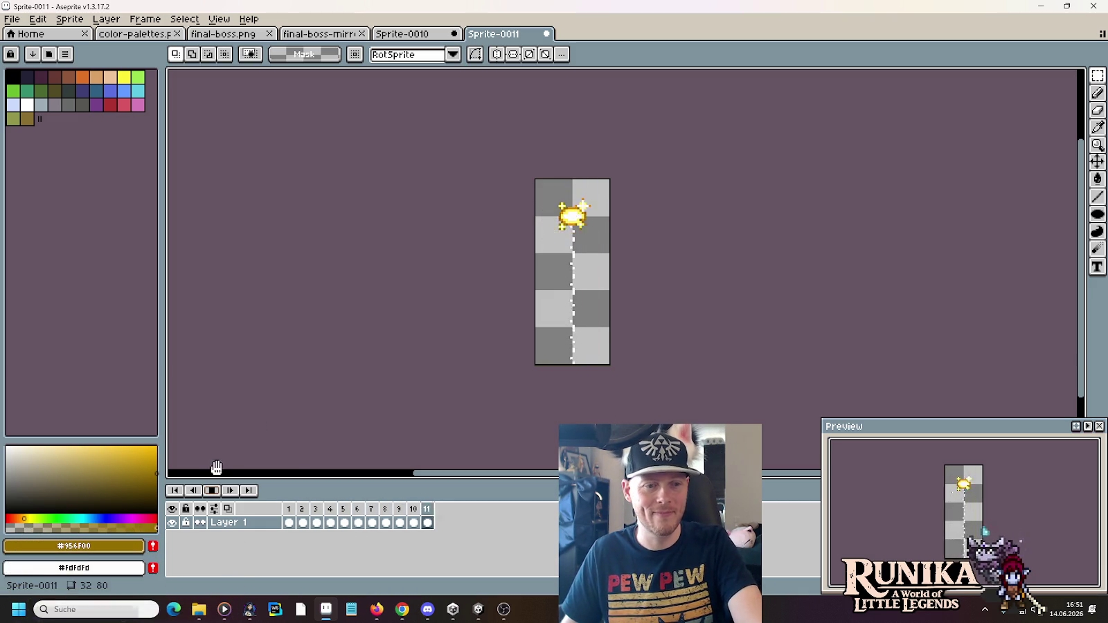
# Delete the dark silhouette frame 4, leaving 10 frames, and stop playback
pyautogui.click(331, 520)
pyautogui.rightClick(332, 516)
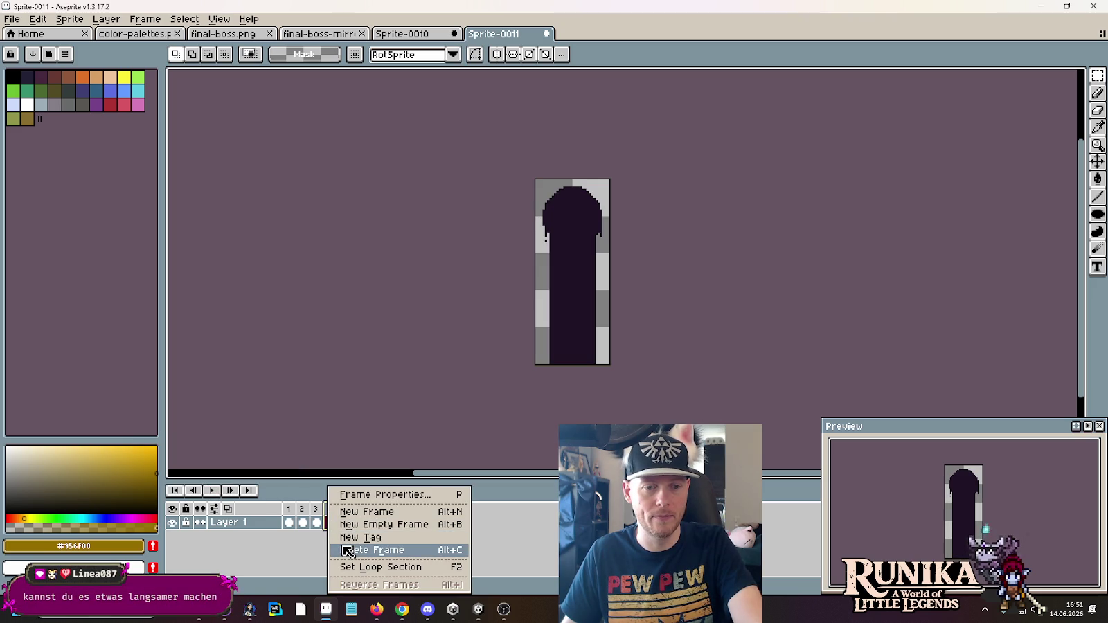
pyautogui.click(366, 547)
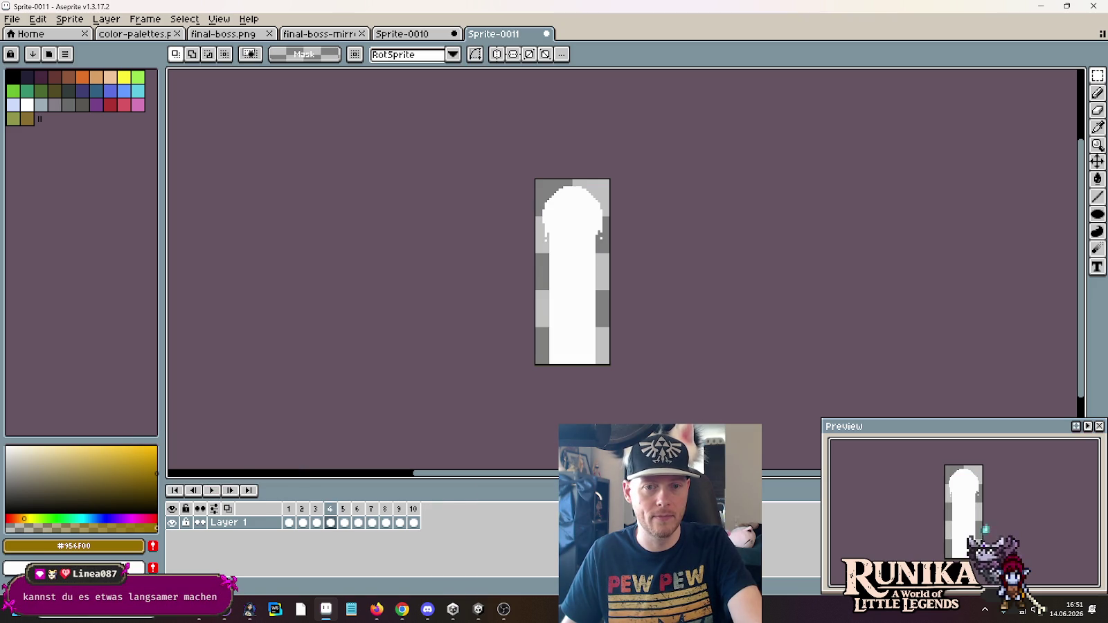
pyautogui.click(291, 512)
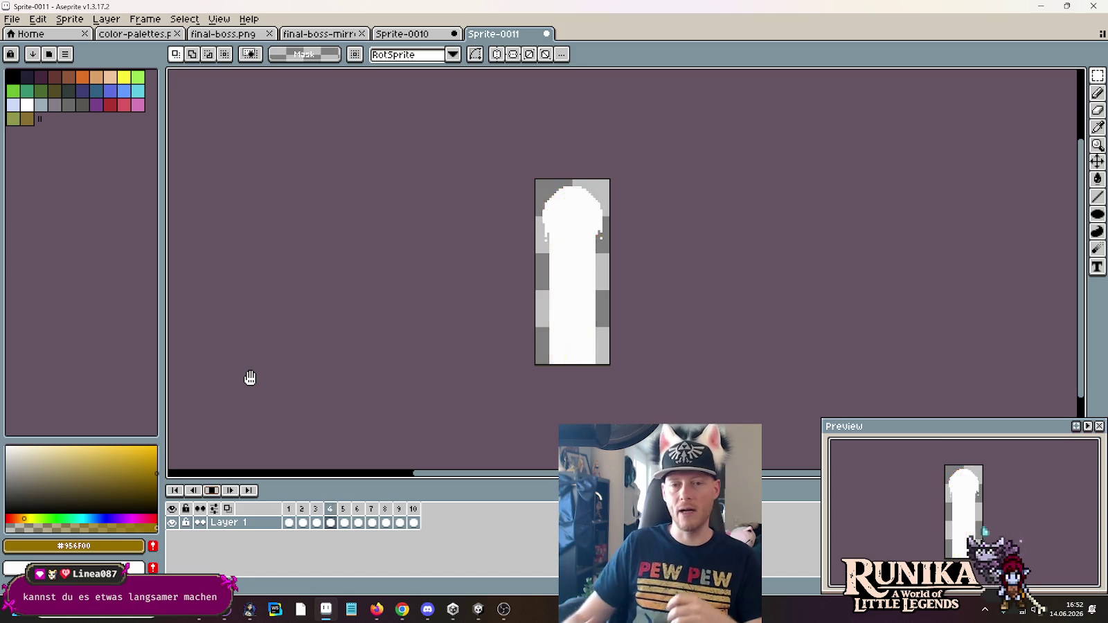
pyautogui.click(218, 490)
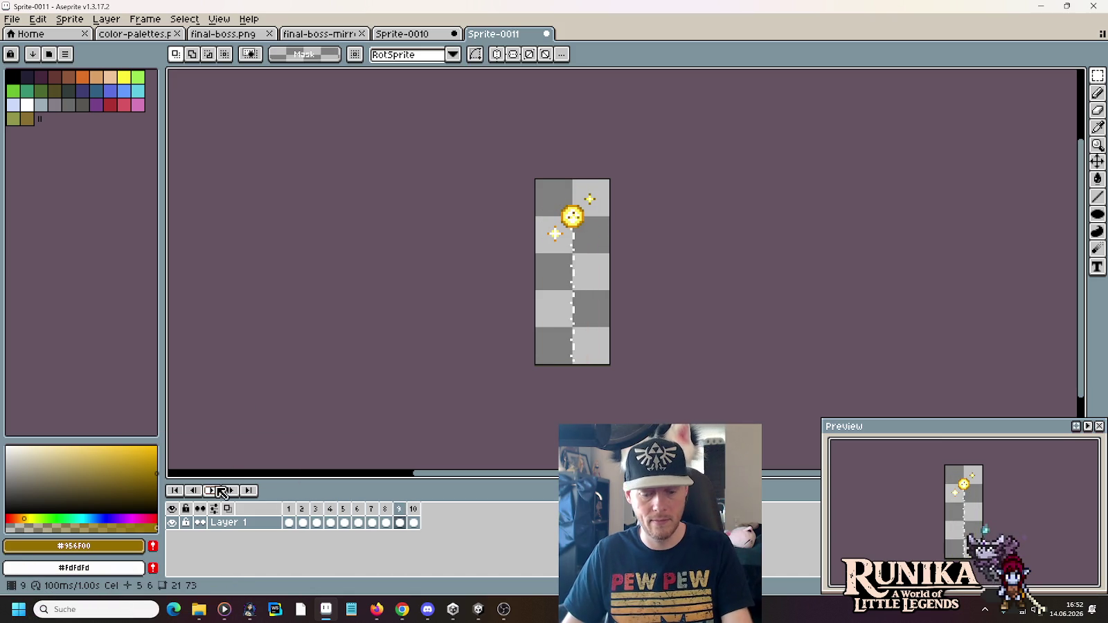
# Play the animation from the start and stop it on frame 4
pyautogui.click(289, 511)
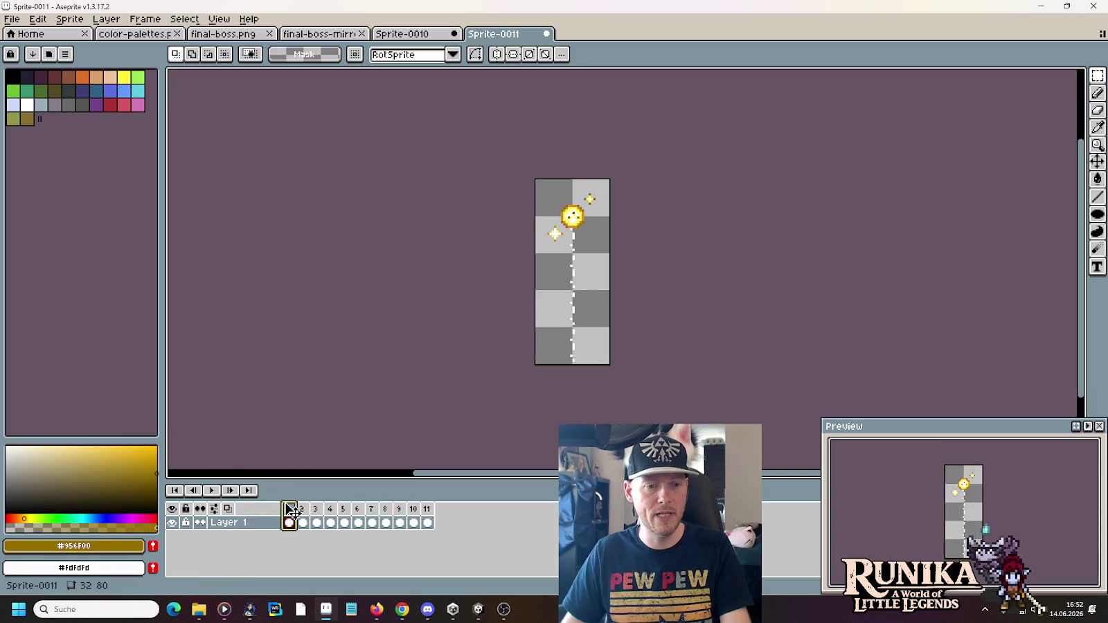
pyautogui.click(217, 490)
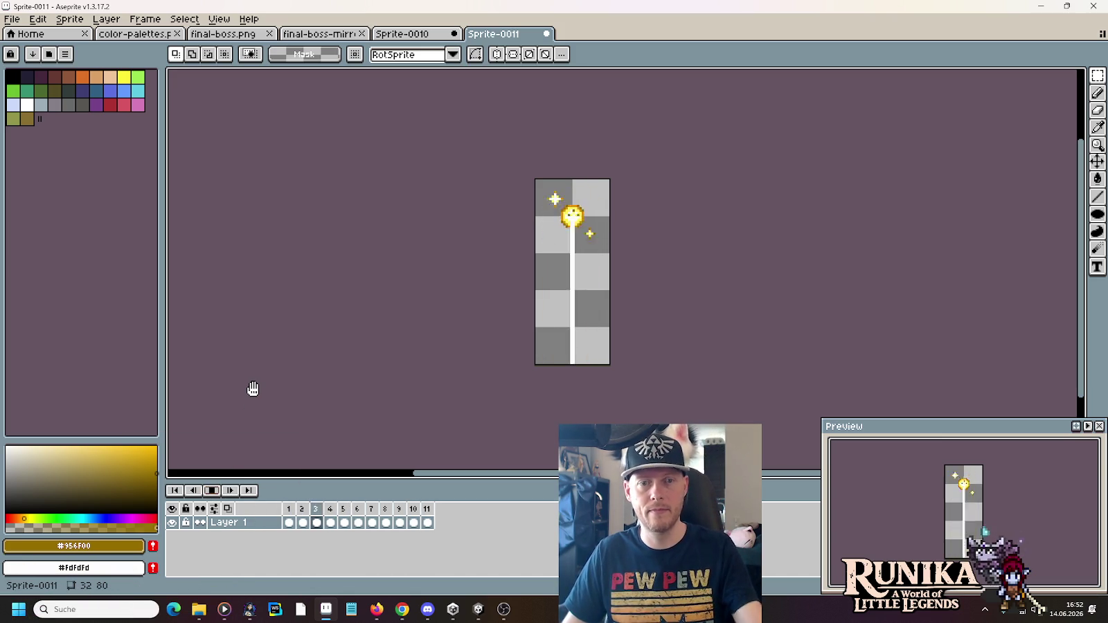
pyautogui.click(217, 490)
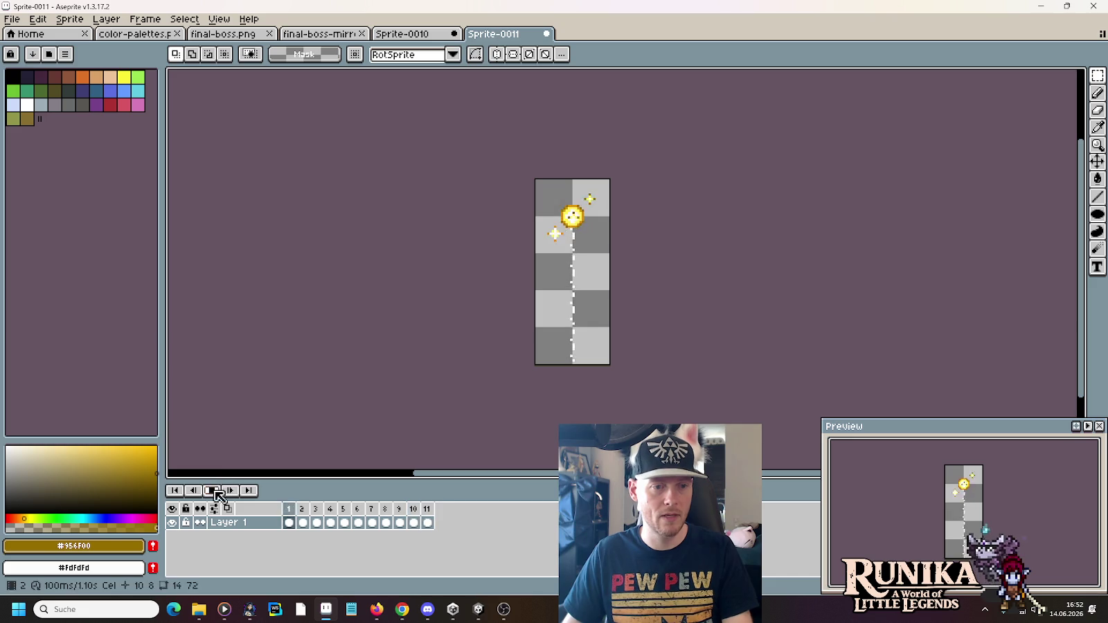
pyautogui.click(332, 521)
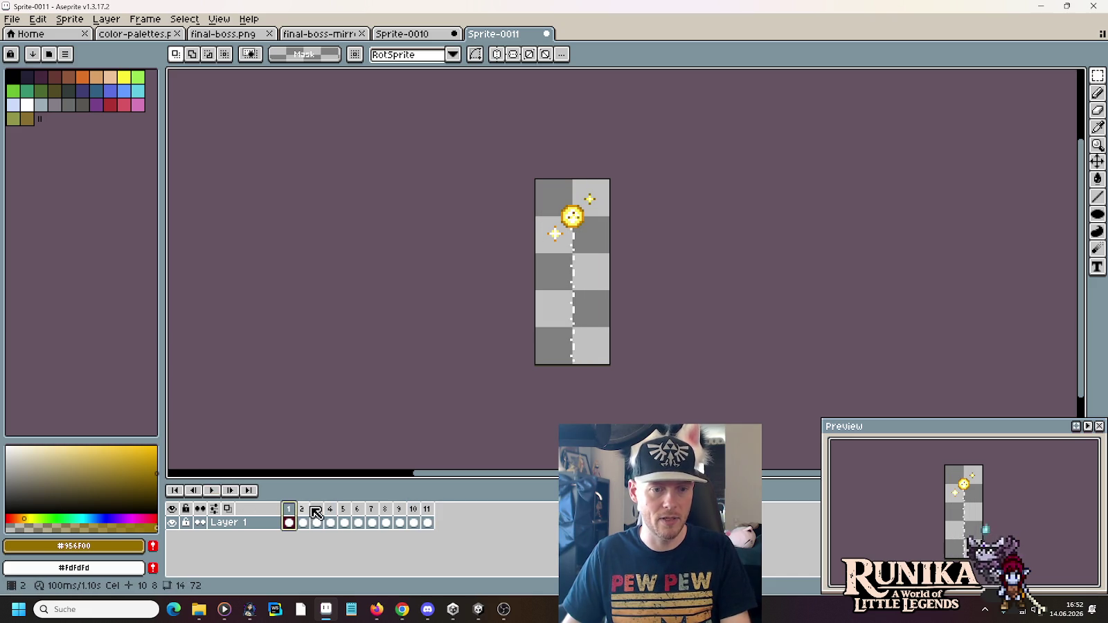
# Set one shared duration for frames 1–11 in Frame Properties and preview the loop
pyautogui.moveTo(289, 515); pyautogui.dragTo(392, 514)
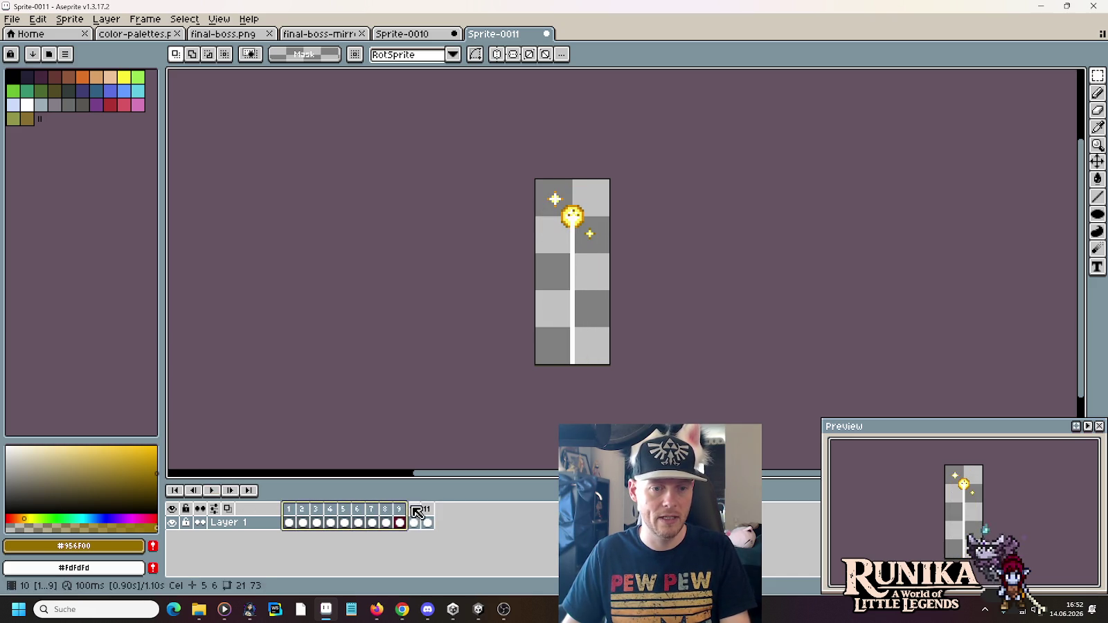
pyautogui.moveTo(391, 513); pyautogui.dragTo(414, 514)
pyautogui.rightClick(435, 512)
pyautogui.click(470, 421)
pyautogui.write('120')
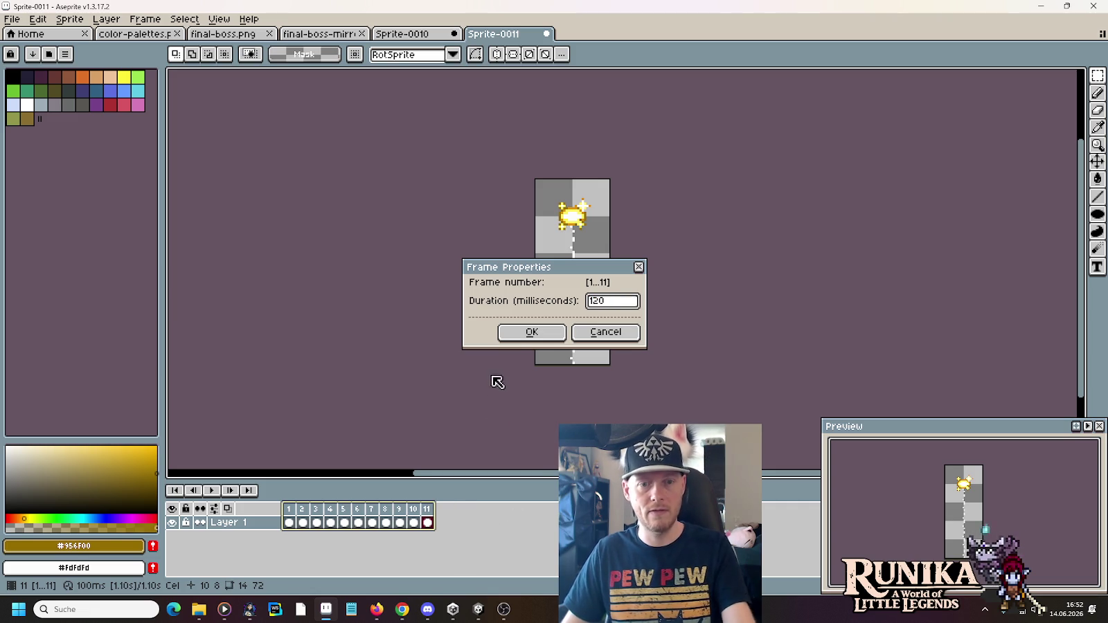
pyautogui.click(513, 333)
pyautogui.press('Return')
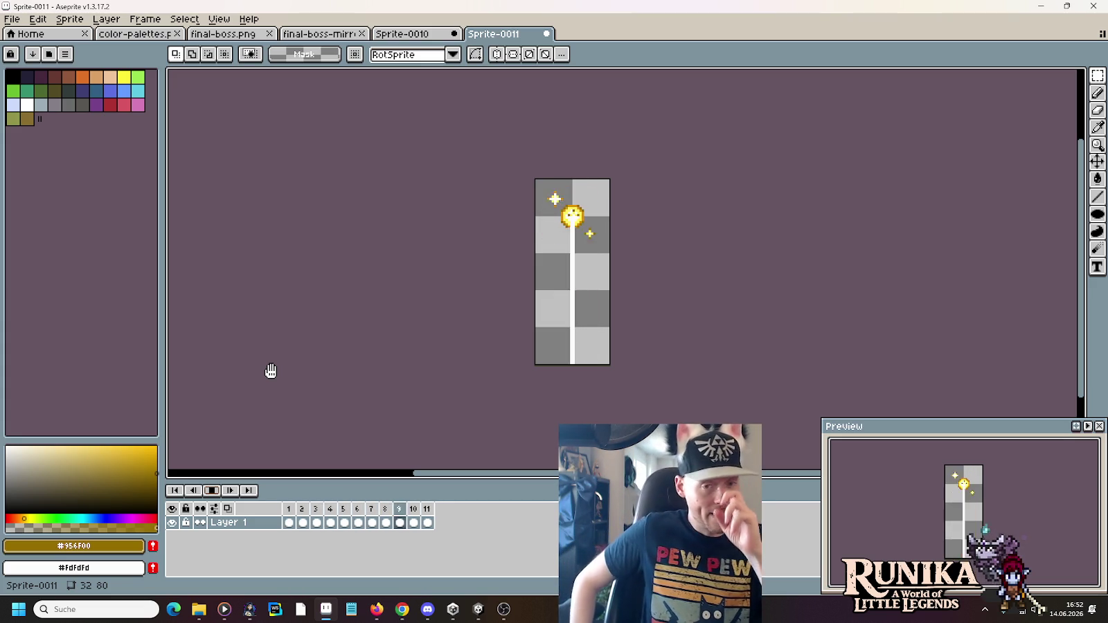
pyautogui.click(218, 493)
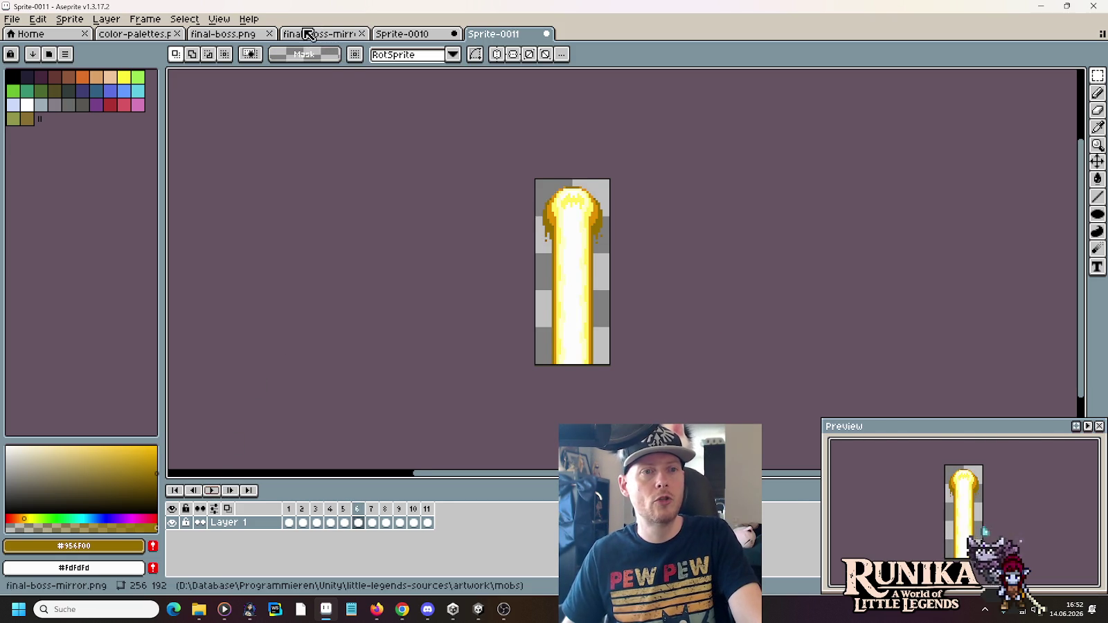
# Look over the final-boss.png beam and sparkle frames, then open story-opening.png from Open Recent
pyautogui.click(308, 35)
pyautogui.click(222, 33)
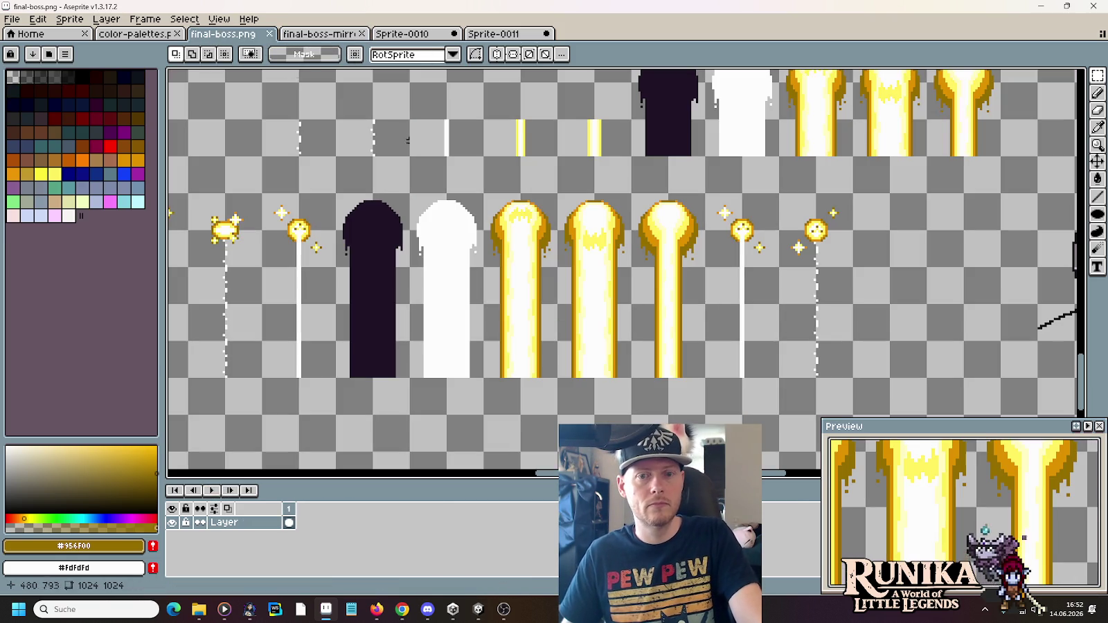
pyautogui.moveTo(618, 313); pyautogui.dragTo(752, 309)
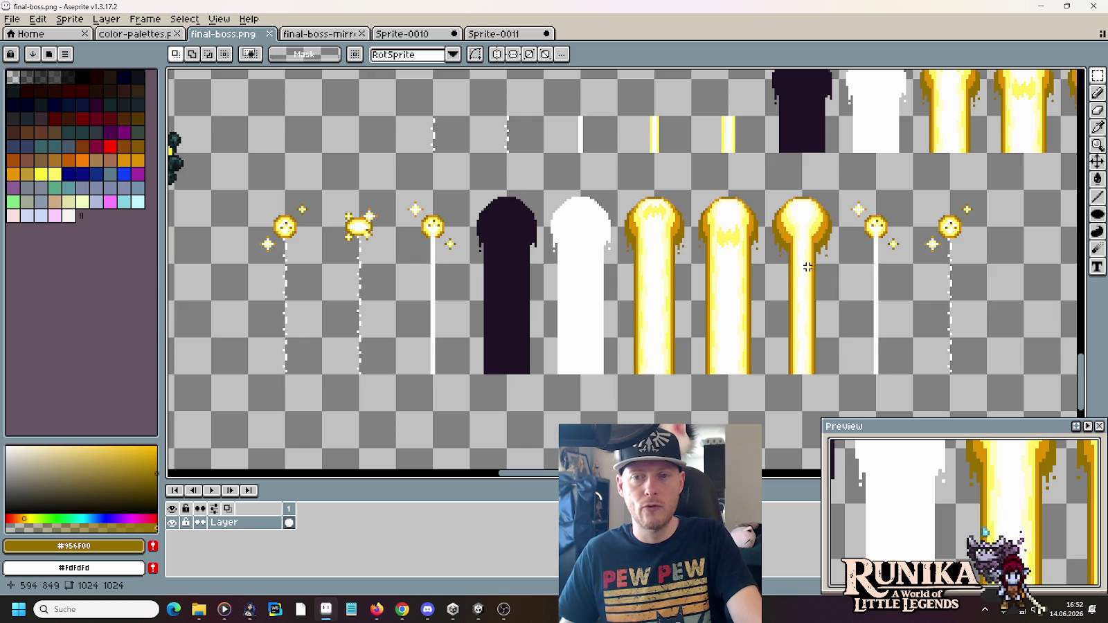
pyautogui.scroll(5, 692, 126)
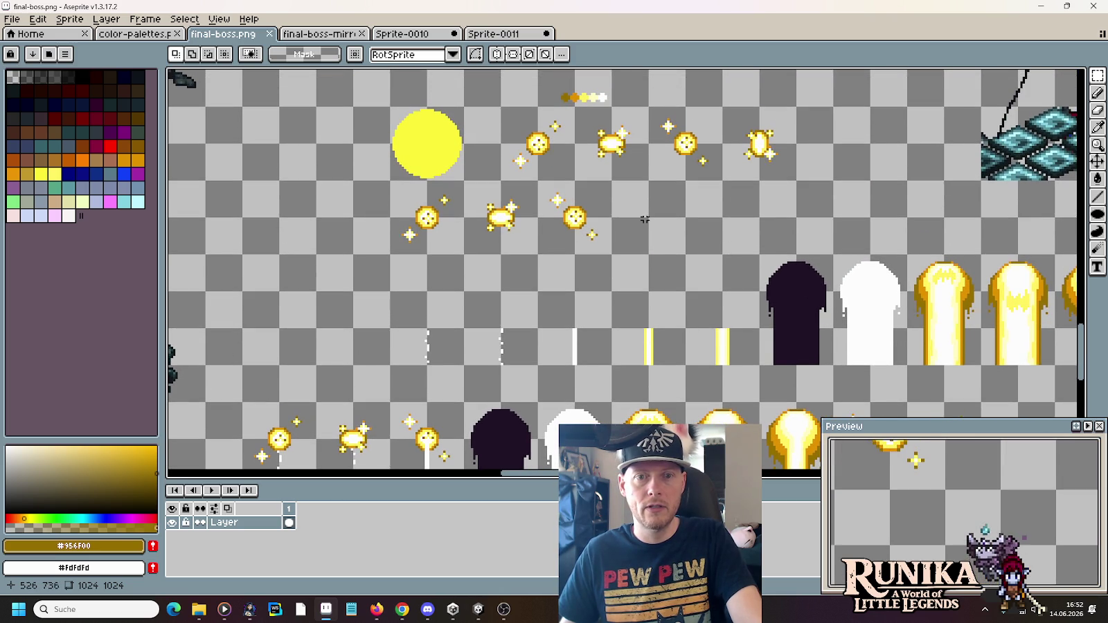
pyautogui.moveTo(681, 269); pyautogui.dragTo(586, 103)
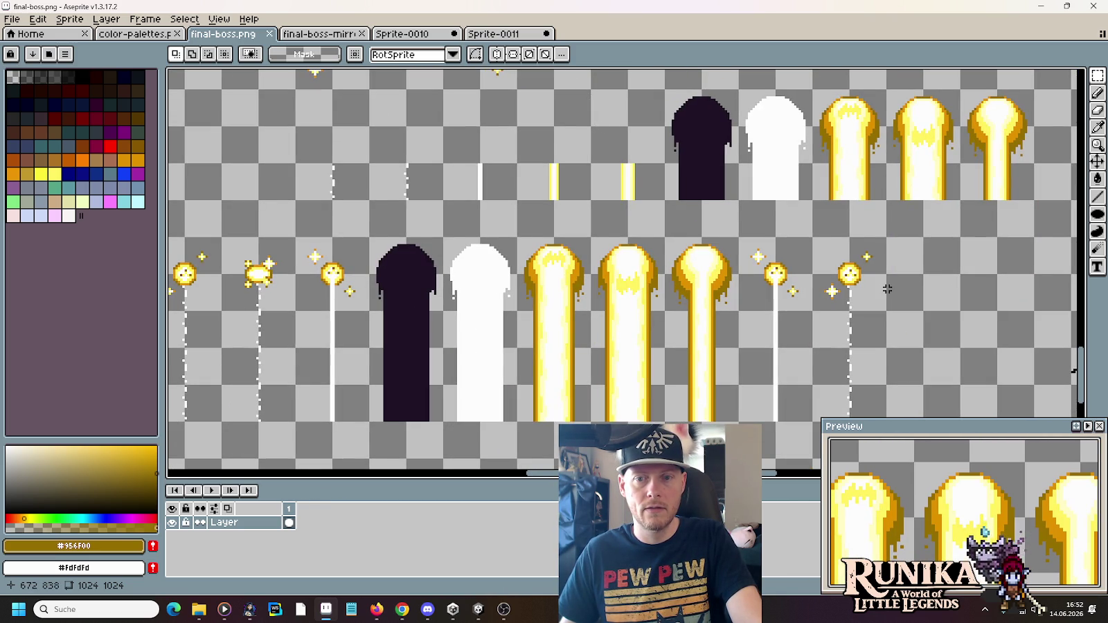
pyautogui.scroll(-2, 875, 289)
pyautogui.hscroll(-2, 881, 229)
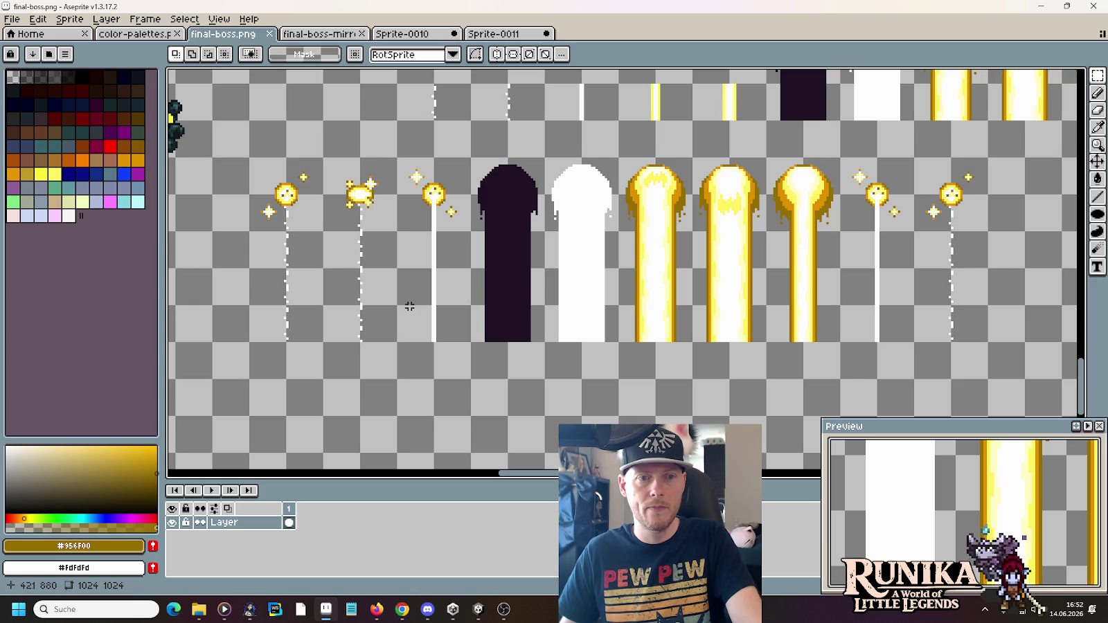
pyautogui.scroll(2, 824, 194)
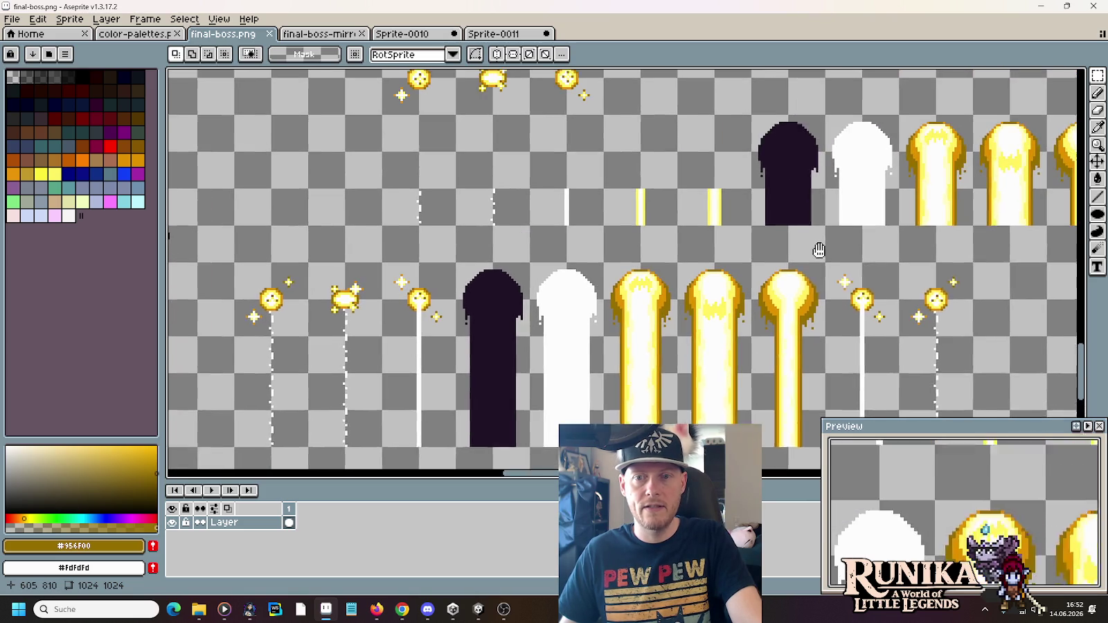
pyautogui.scroll(1, 789, 253)
pyautogui.moveTo(654, 177); pyautogui.dragTo(662, 325)
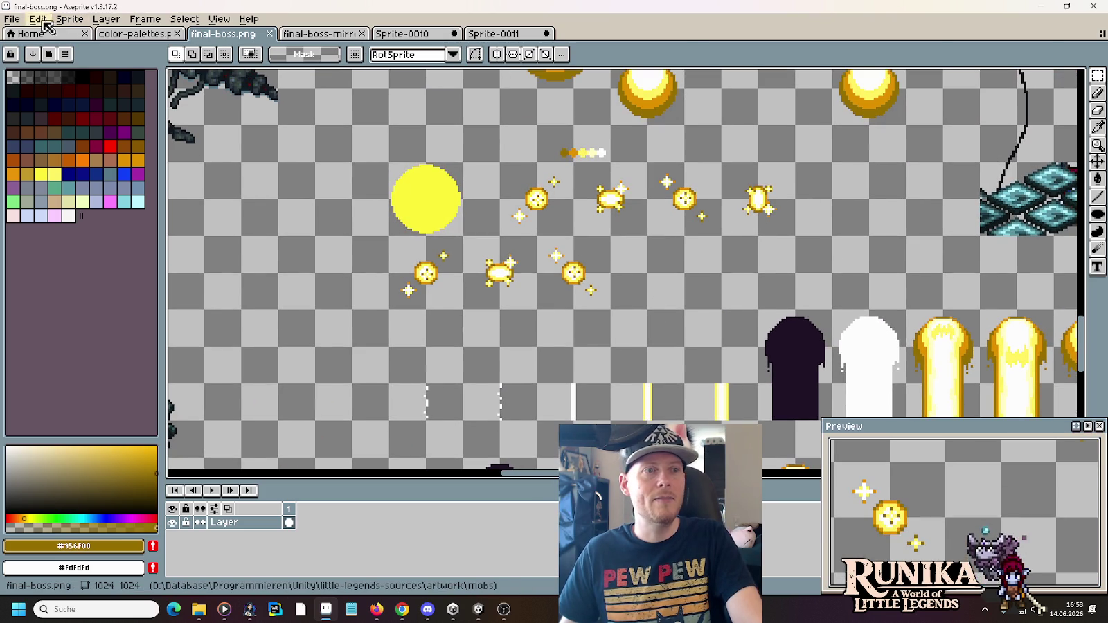
pyautogui.click(12, 18)
pyautogui.moveTo(43, 60)
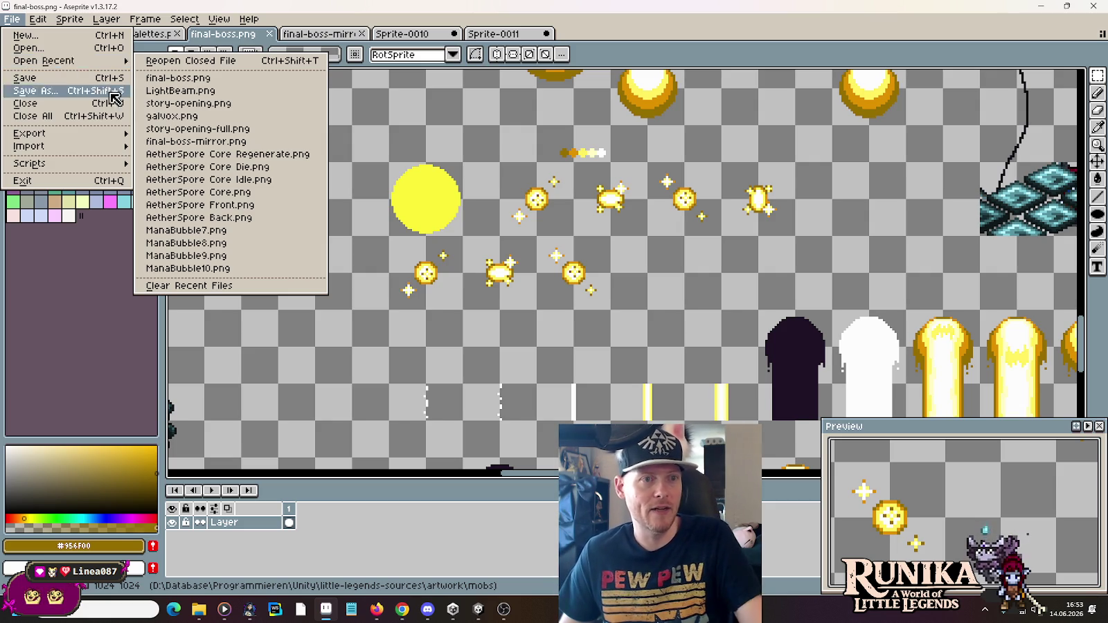
pyautogui.click(187, 103)
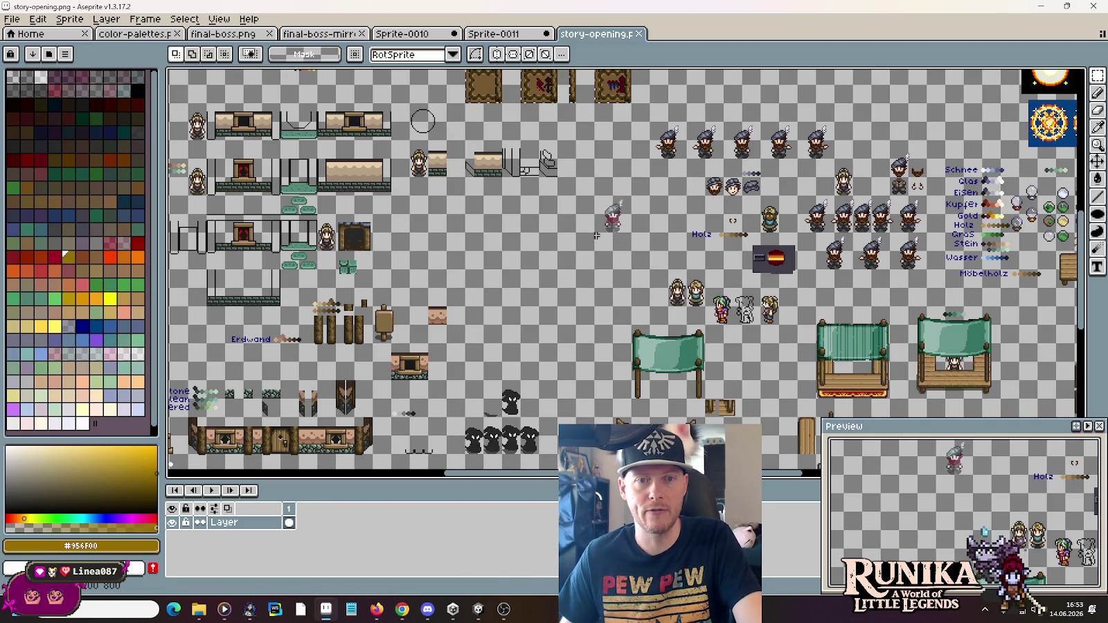
# Close story-opening.png and open story-opening-full.png through File > Open
pyautogui.scroll(-1, 584, 180)
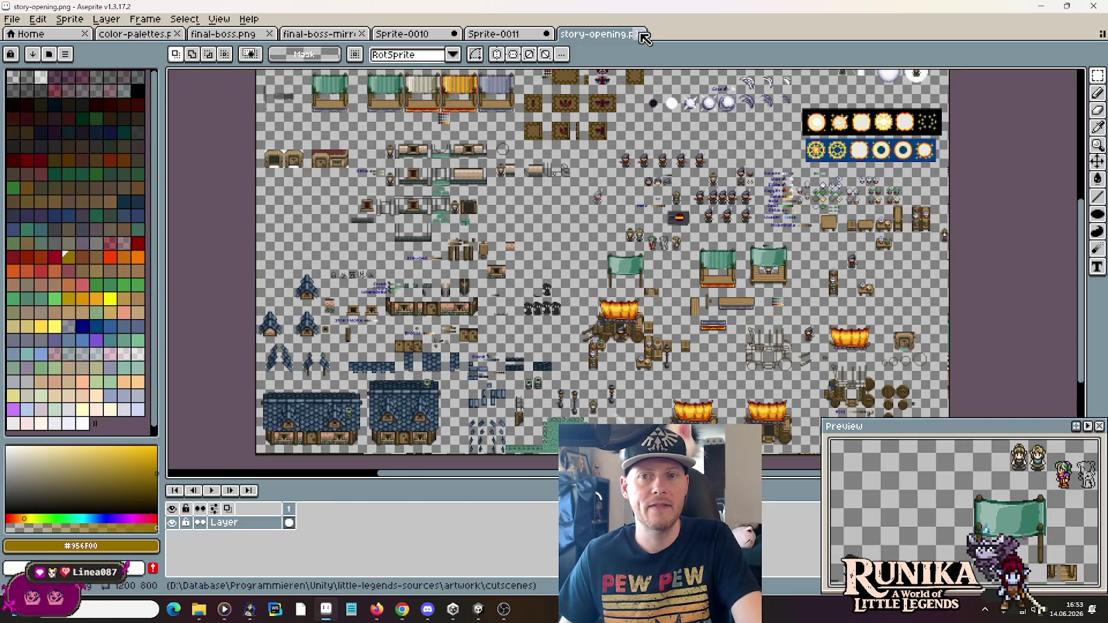
pyautogui.click(644, 36)
pyautogui.click(12, 19)
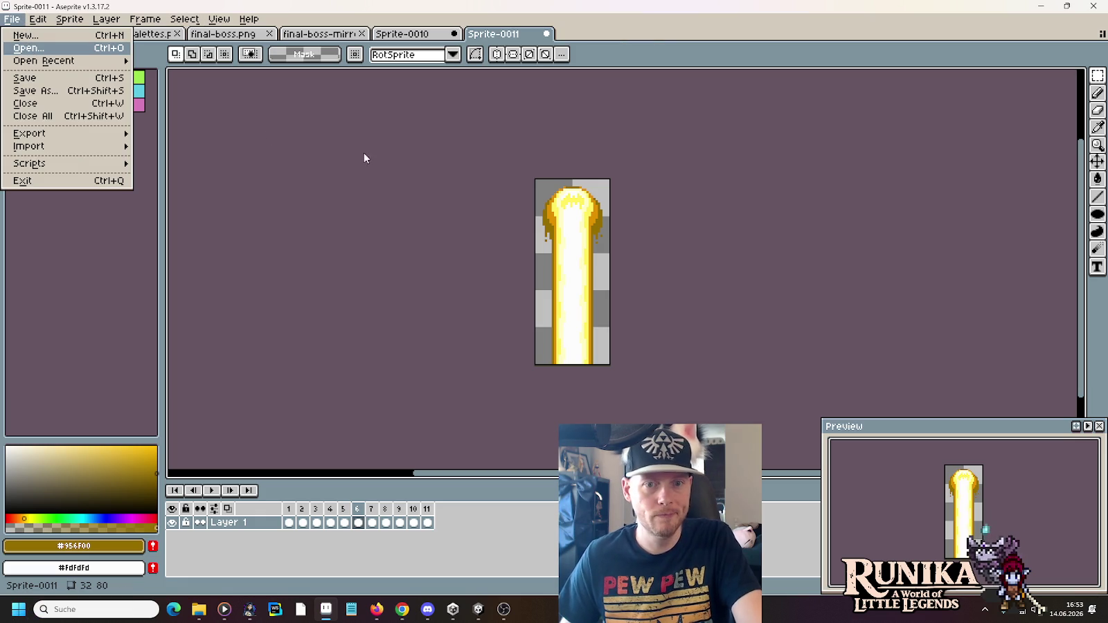
pyautogui.click(589, 151)
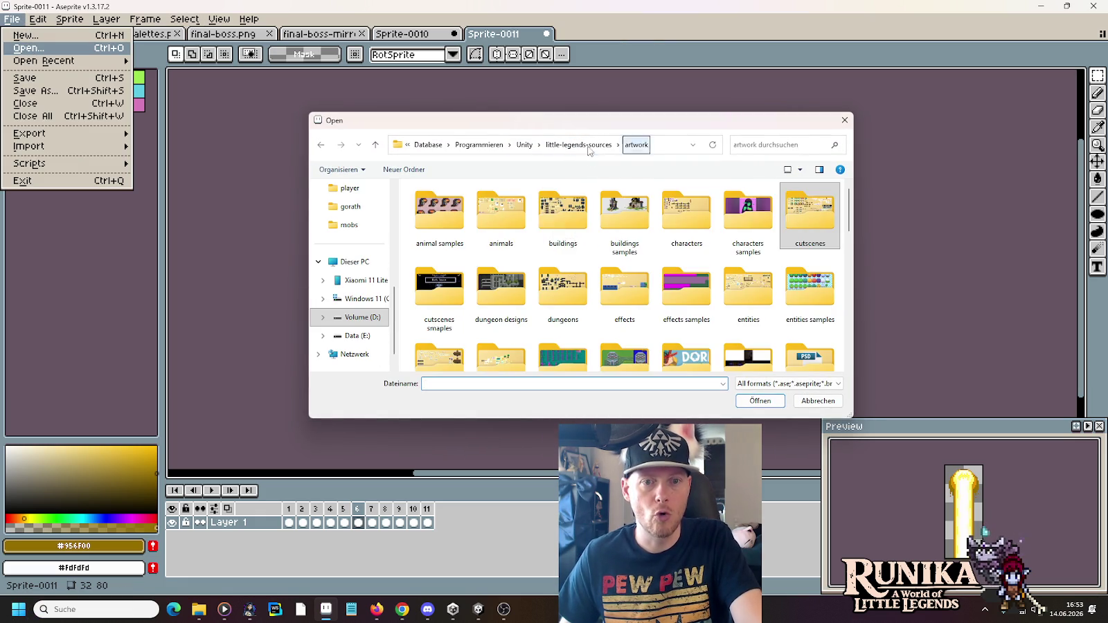
pyautogui.doubleClick(562, 213)
pyautogui.doubleClick(808, 215)
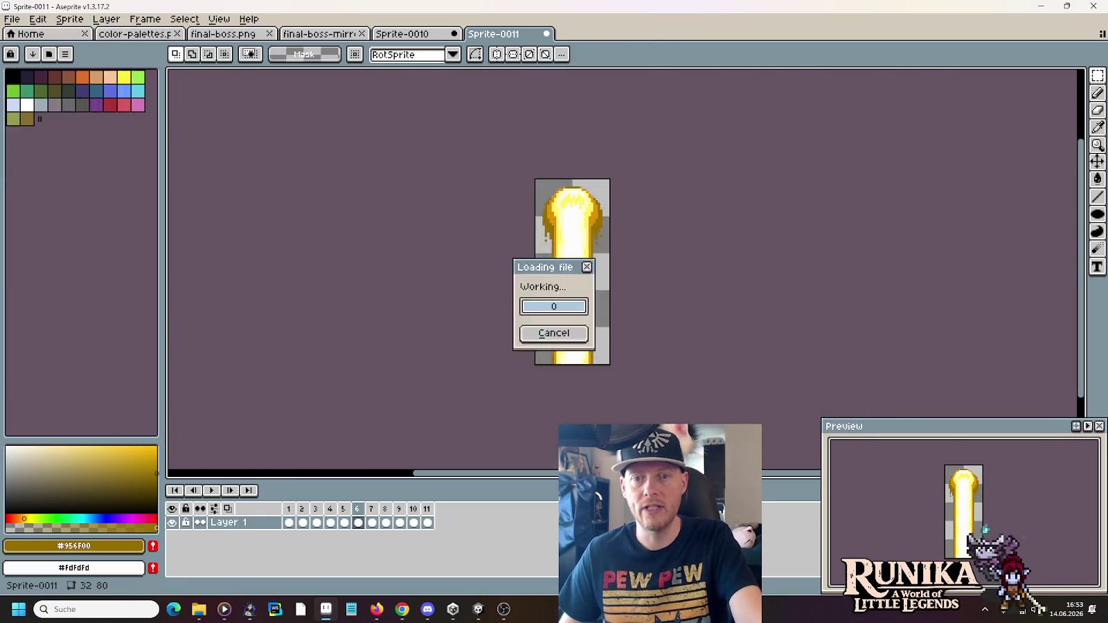
# Zoom in, select the circle and oval sparkle sprites, then switch to Sprite-0010
pyautogui.scroll(-1, 612, 250)
pyautogui.scroll(1, 612, 249)
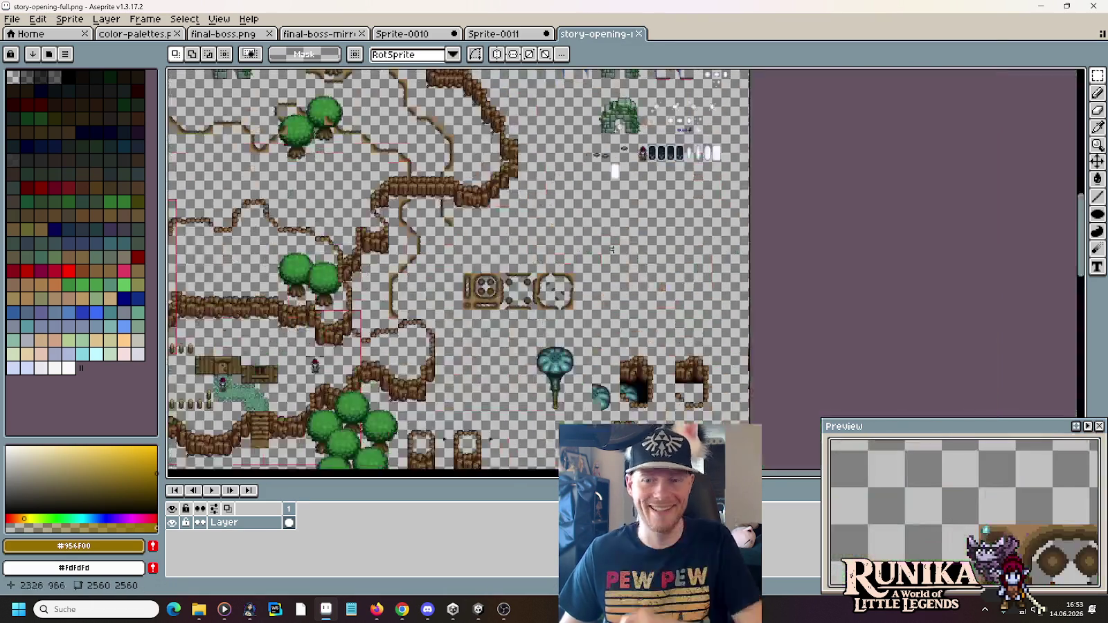
pyautogui.scroll(1, 611, 250)
pyautogui.scroll(1, 693, 242)
pyautogui.scroll(1, 800, 238)
pyautogui.scroll(1, 800, 237)
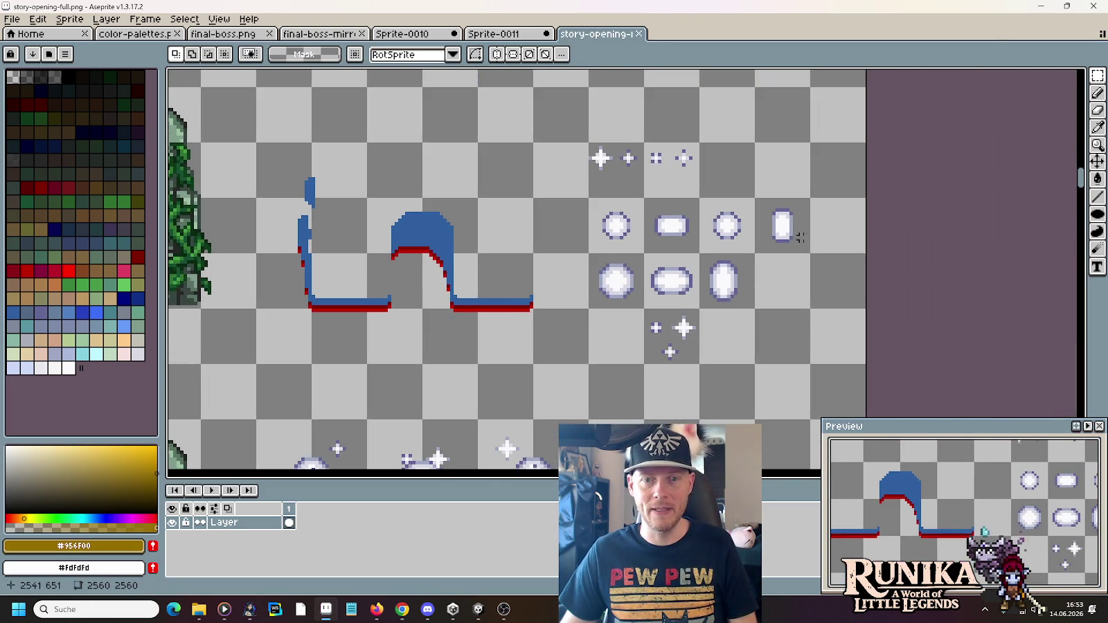
pyautogui.moveTo(811, 311); pyautogui.dragTo(588, 197)
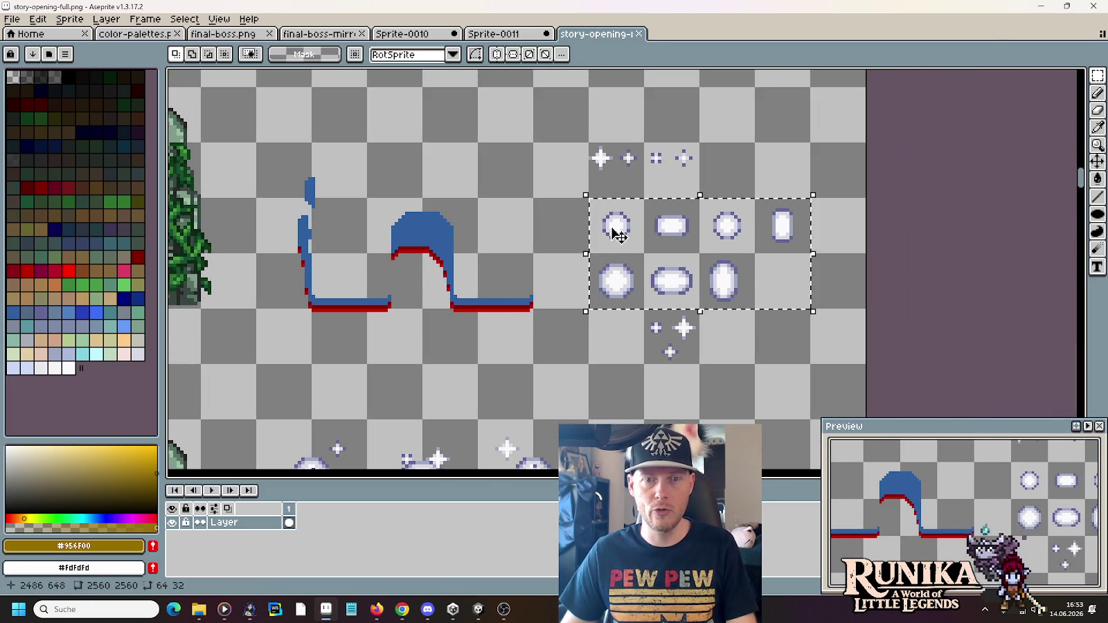
pyautogui.click(405, 33)
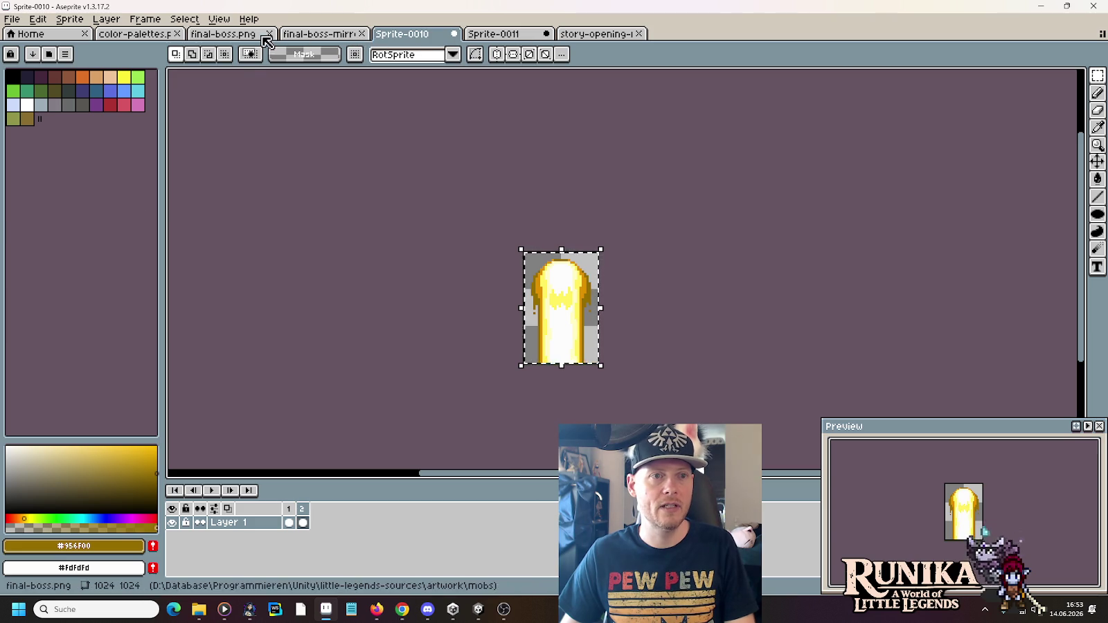
# Return to final-boss.png and delete the large yellow circle
pyautogui.click(222, 33)
pyautogui.scroll(3, 622, 181)
pyautogui.scroll(-2, 567, 243)
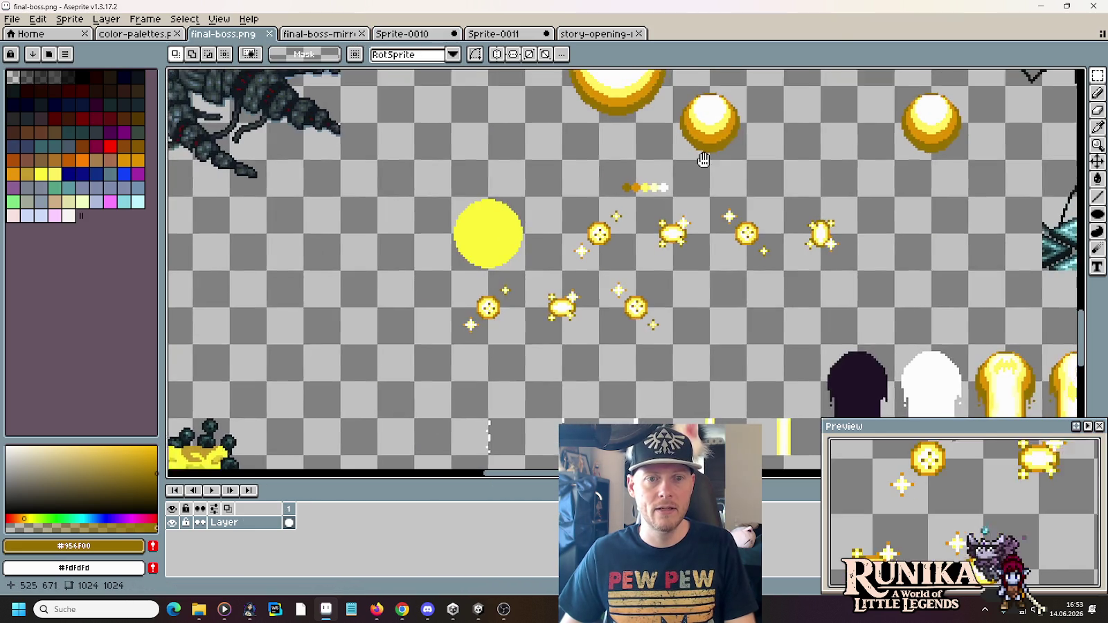
pyautogui.scroll(1, 525, 285)
pyautogui.hotkey('ctrl', 'v')
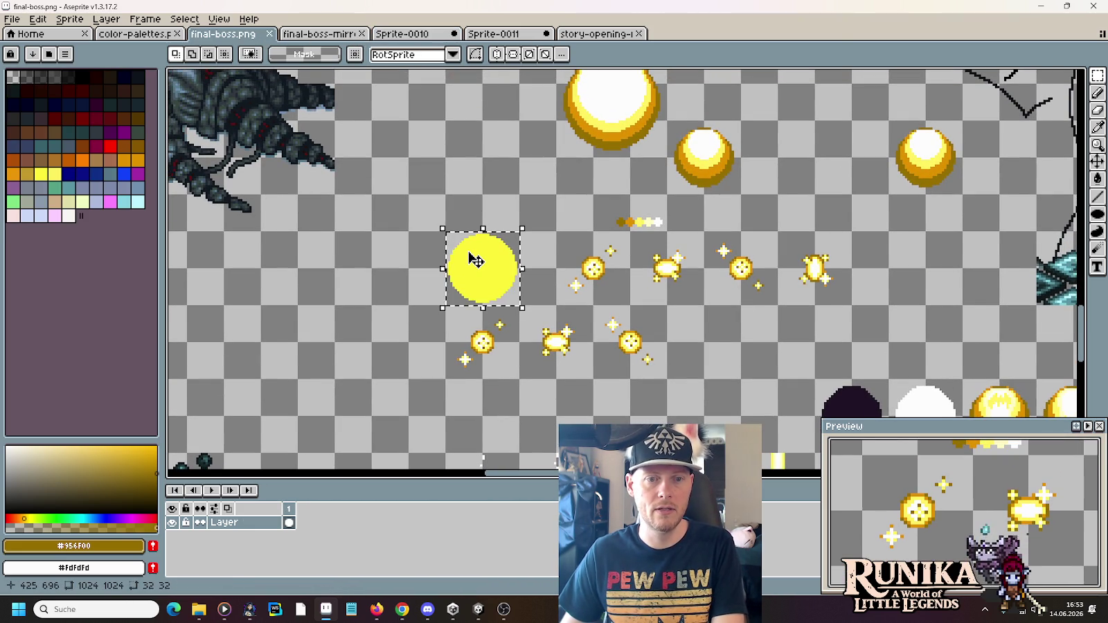
pyautogui.scroll(-3, 475, 260)
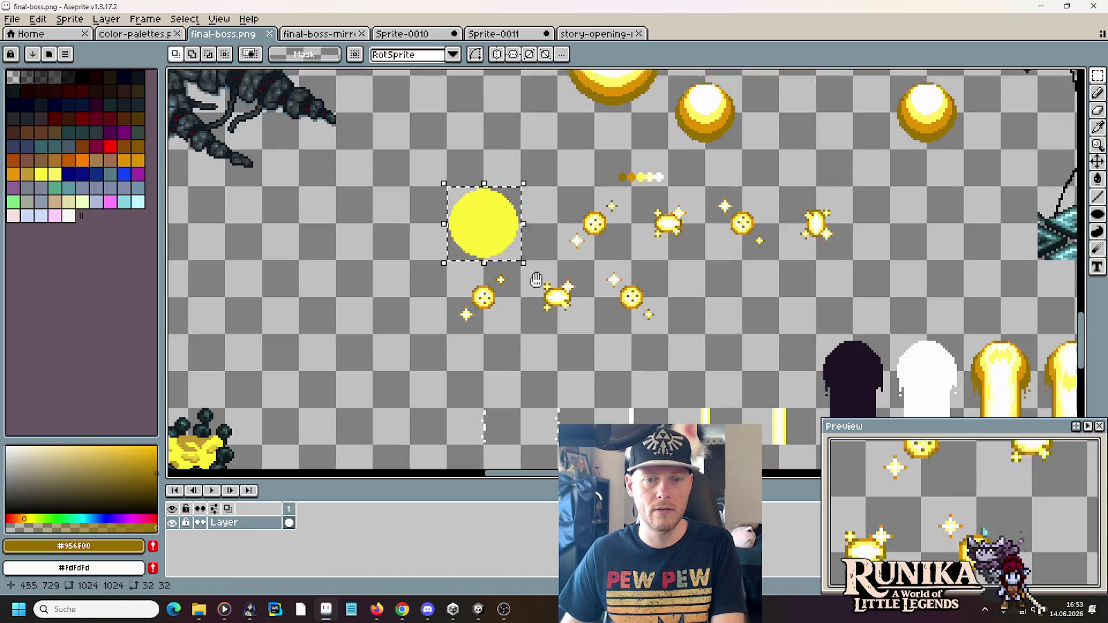
pyautogui.scroll(-1, 526, 276)
pyautogui.press('Escape')
# Select the three small sparkle sprites and pan across the rest of the sheet
pyautogui.moveTo(648, 305); pyautogui.dragTo(471, 272)
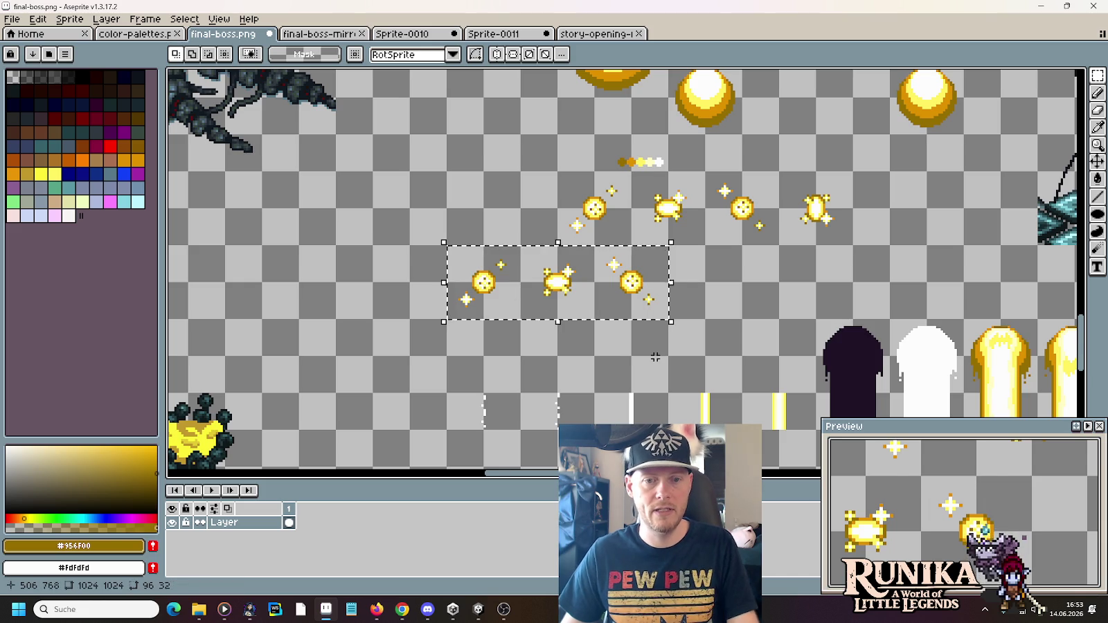
pyautogui.moveTo(650, 345); pyautogui.dragTo(651, 170)
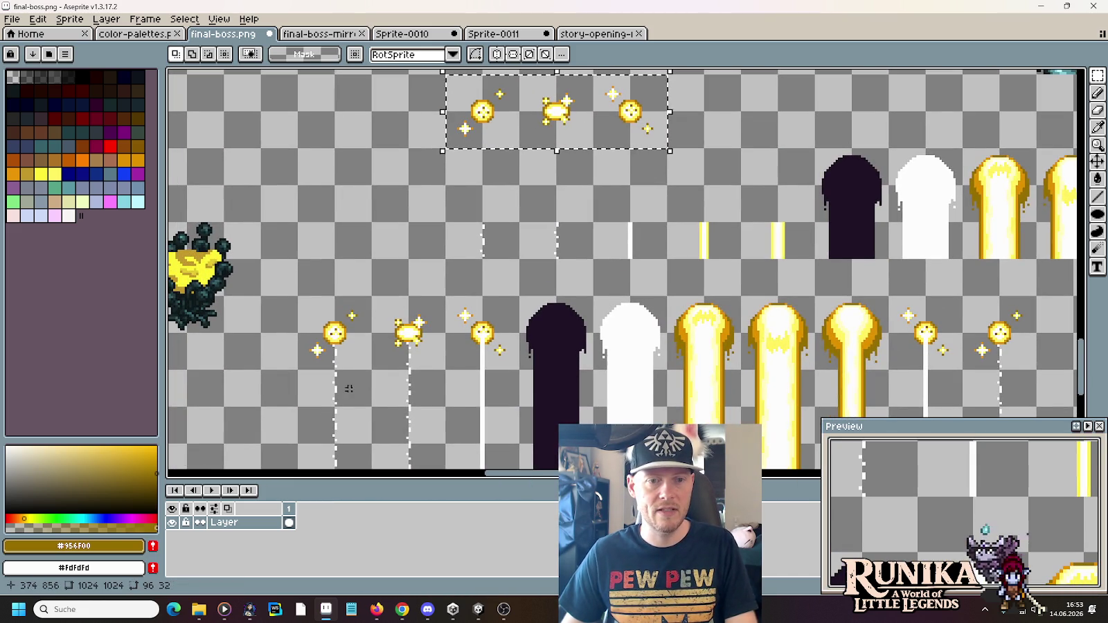
pyautogui.moveTo(568, 190)
pyautogui.mouseDown()
pyautogui.moveTo(556, 259)
pyautogui.moveTo(430, 88)
pyautogui.moveTo(429, 155)
pyautogui.mouseUp()
pyautogui.scroll(-2, 429, 155)
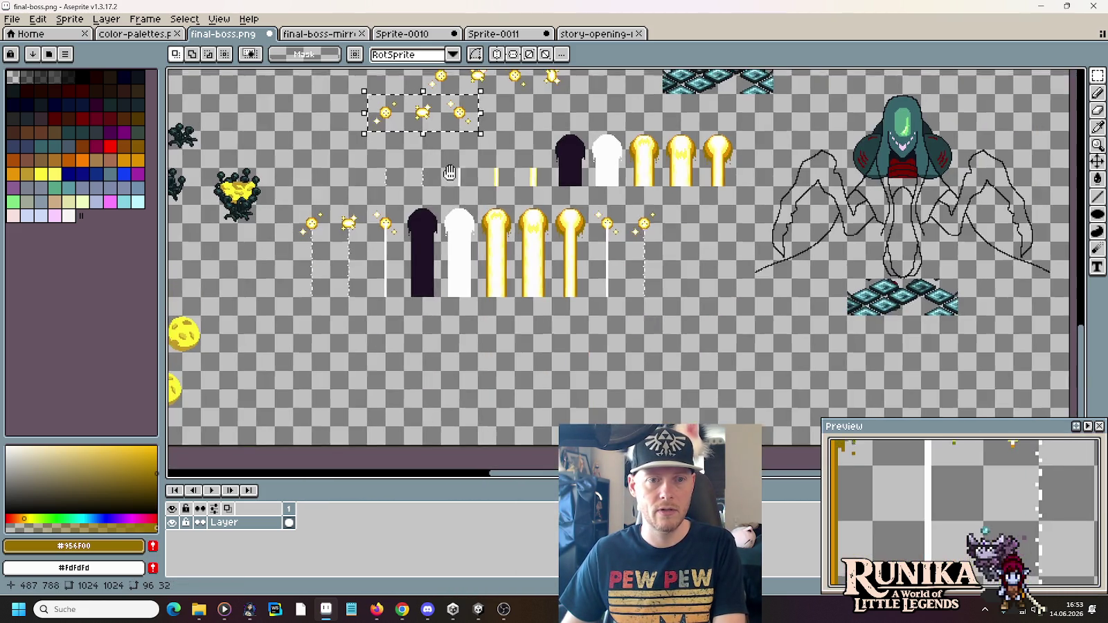
pyautogui.scroll(2, 862, 246)
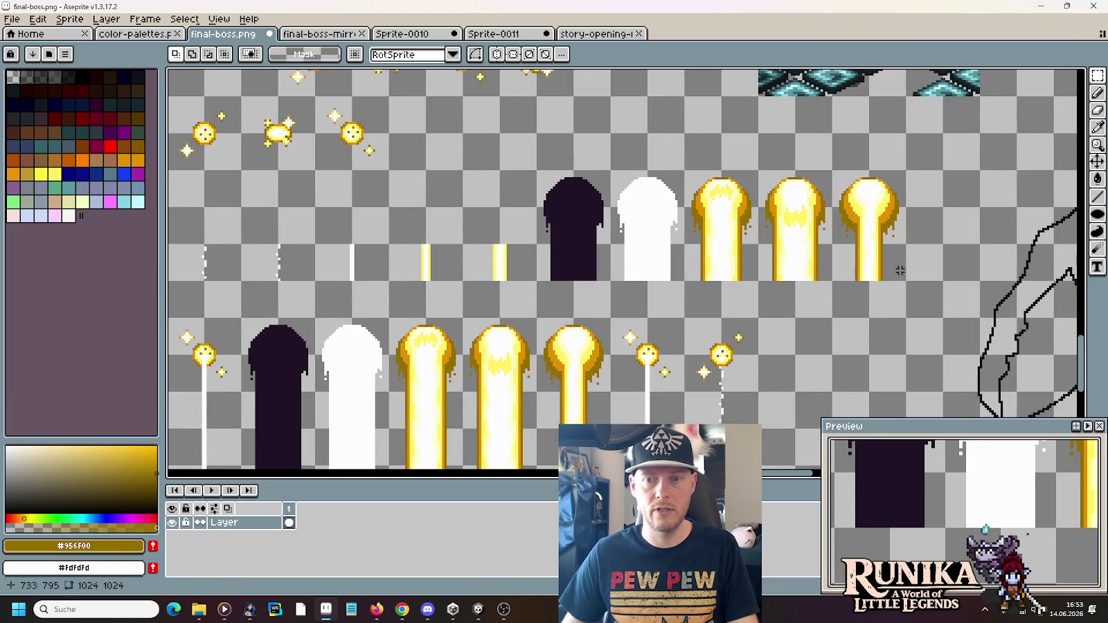
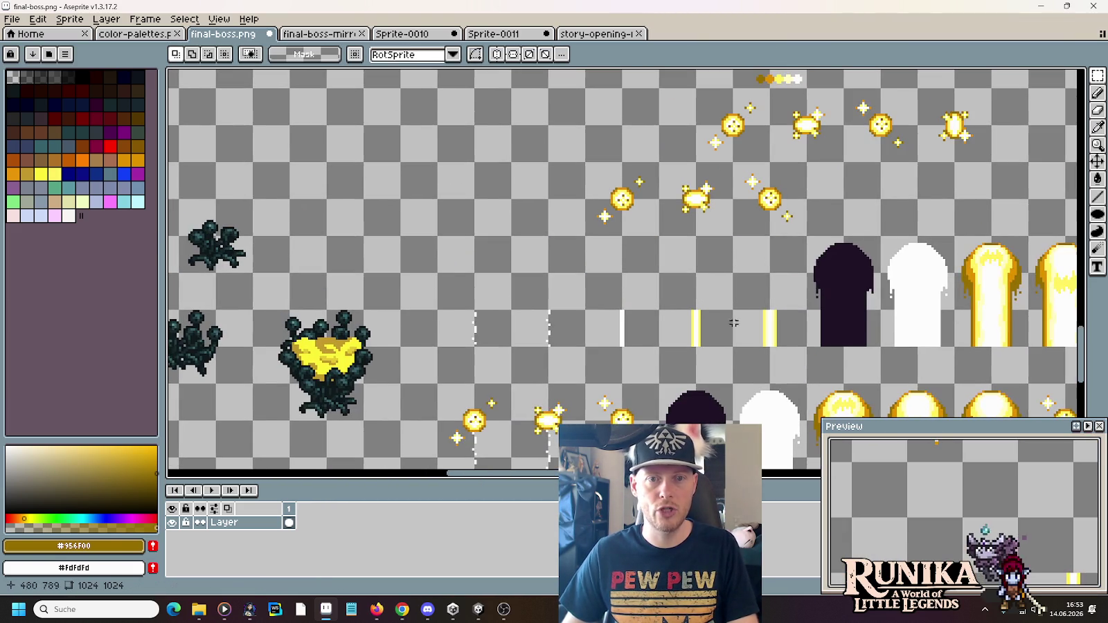
# Move the three sparkles down beside the beams and shift the upper beam row left into alignment
pyautogui.moveTo(804, 235)
pyautogui.mouseDown()
pyautogui.moveTo(618, 173)
pyautogui.moveTo(500, 265)
pyautogui.mouseUp()
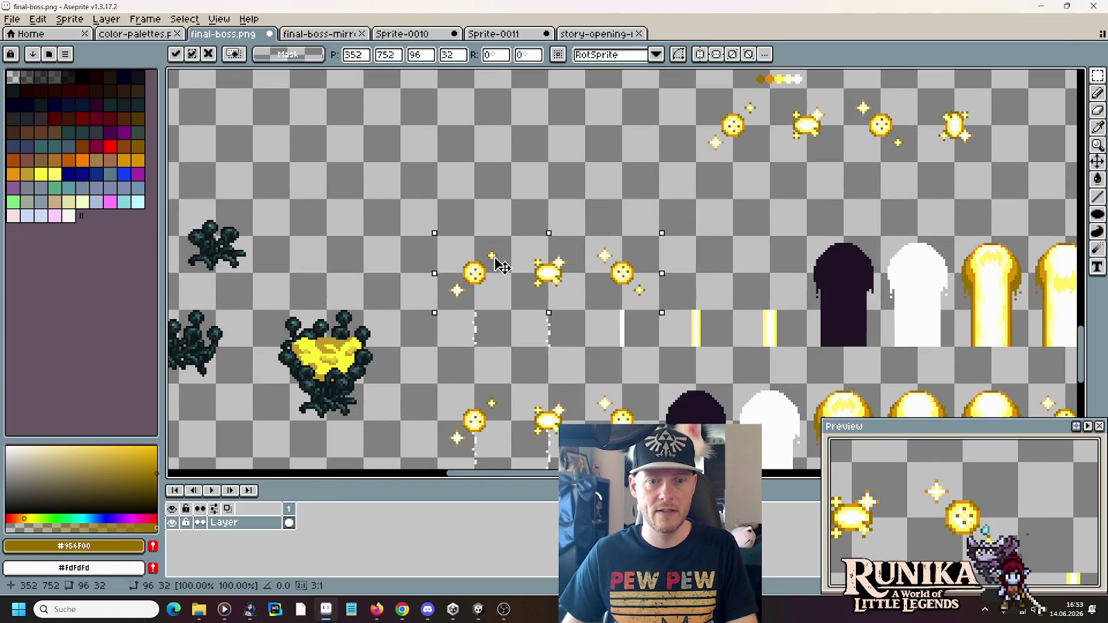
pyautogui.moveTo(700, 283); pyautogui.dragTo(554, 182)
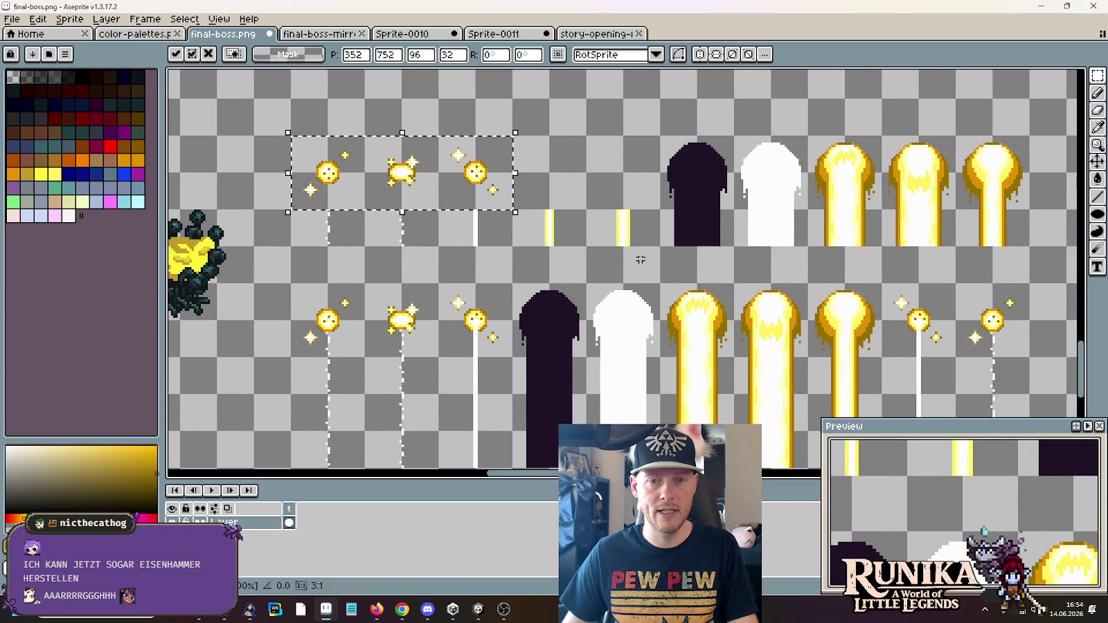
pyautogui.moveTo(647, 235); pyautogui.dragTo(541, 199)
pyautogui.moveTo(513, 133)
pyautogui.mouseDown()
pyautogui.moveTo(1033, 249)
pyautogui.moveTo(942, 231)
pyautogui.mouseUp()
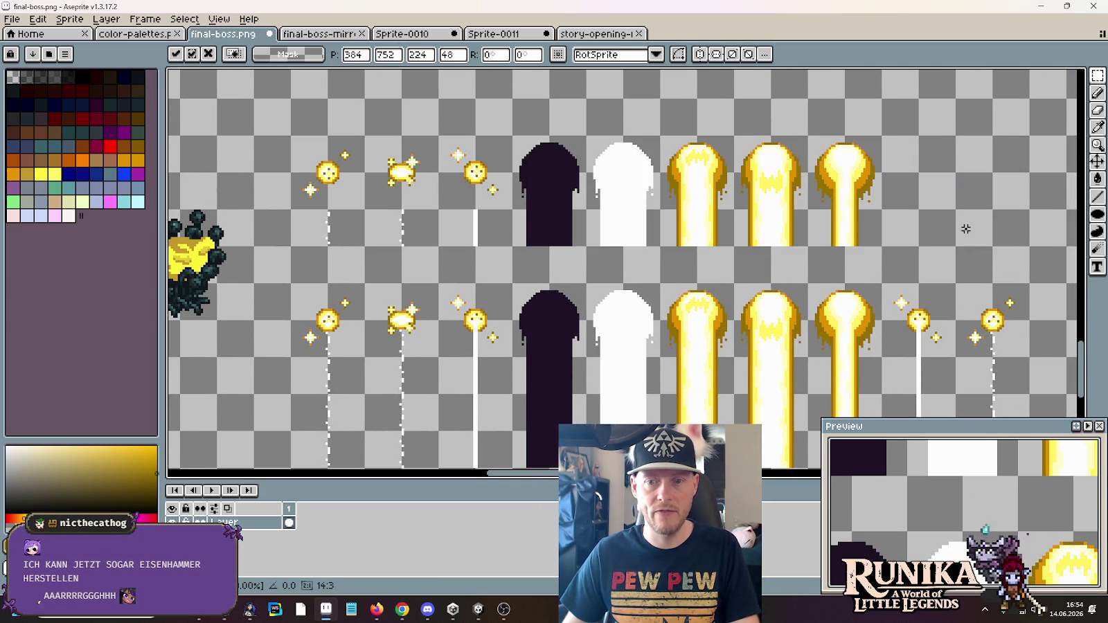
pyautogui.click(965, 228)
pyautogui.moveTo(730, 150)
pyautogui.mouseDown()
pyautogui.moveTo(593, 112)
pyautogui.moveTo(674, 105)
pyautogui.mouseUp()
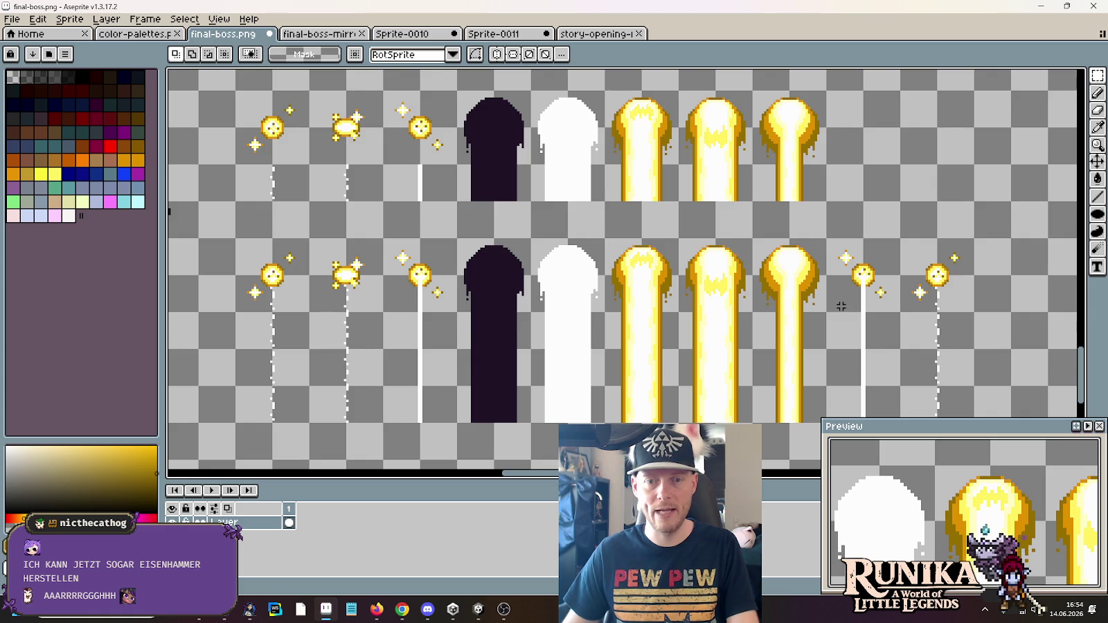
pyautogui.scroll(1, 841, 307)
pyautogui.scroll(2, 796, 305)
pyautogui.scroll(4, 747, 302)
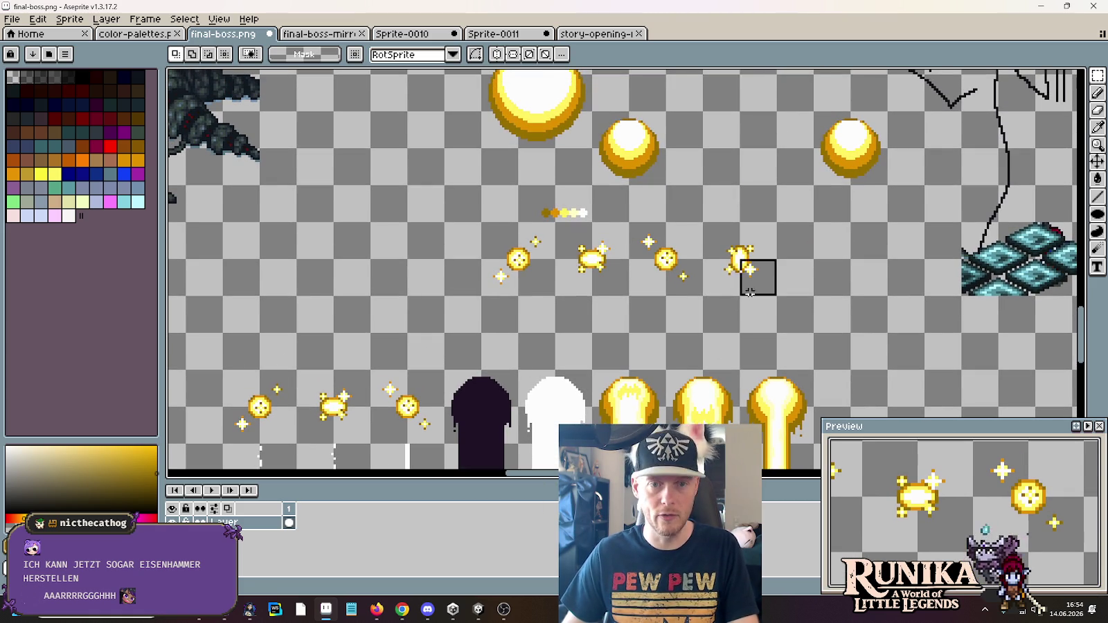
# Move the four sparkles into the orb row and paste the bubble shapes beside them
pyautogui.moveTo(774, 291)
pyautogui.mouseDown()
pyautogui.moveTo(482, 228)
pyautogui.moveTo(264, 289)
pyautogui.moveTo(337, 290)
pyautogui.moveTo(263, 289)
pyautogui.mouseUp()
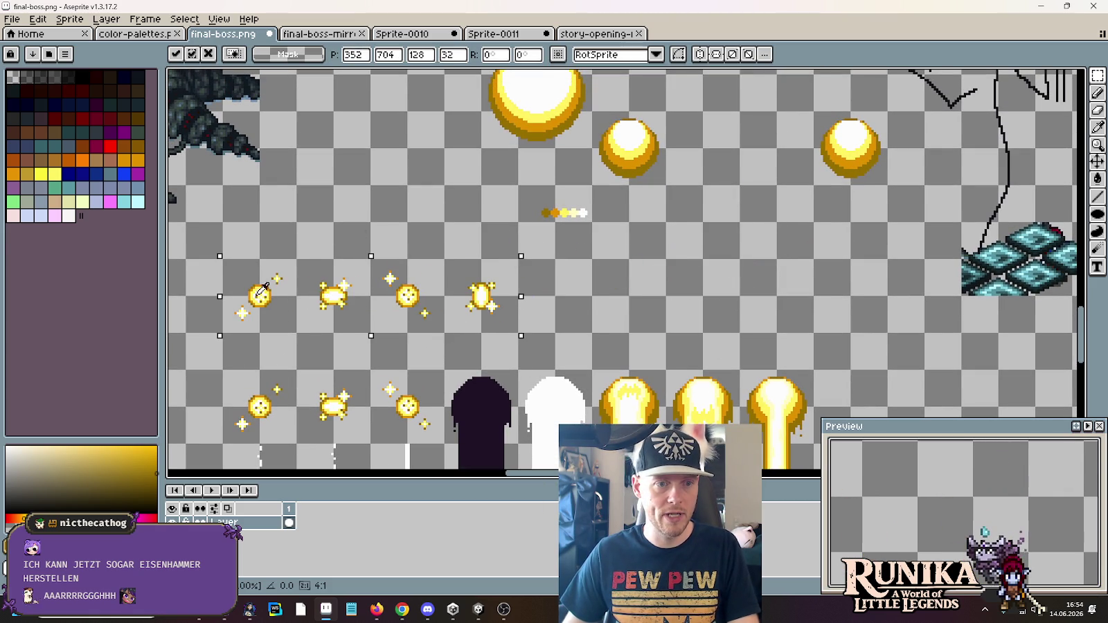
pyautogui.press('Return')
pyautogui.hotkey('ctrl', 'v')
pyautogui.moveTo(632, 151)
pyautogui.mouseDown()
pyautogui.moveTo(629, 303)
pyautogui.moveTo(591, 302)
pyautogui.mouseUp()
pyautogui.press('Return')
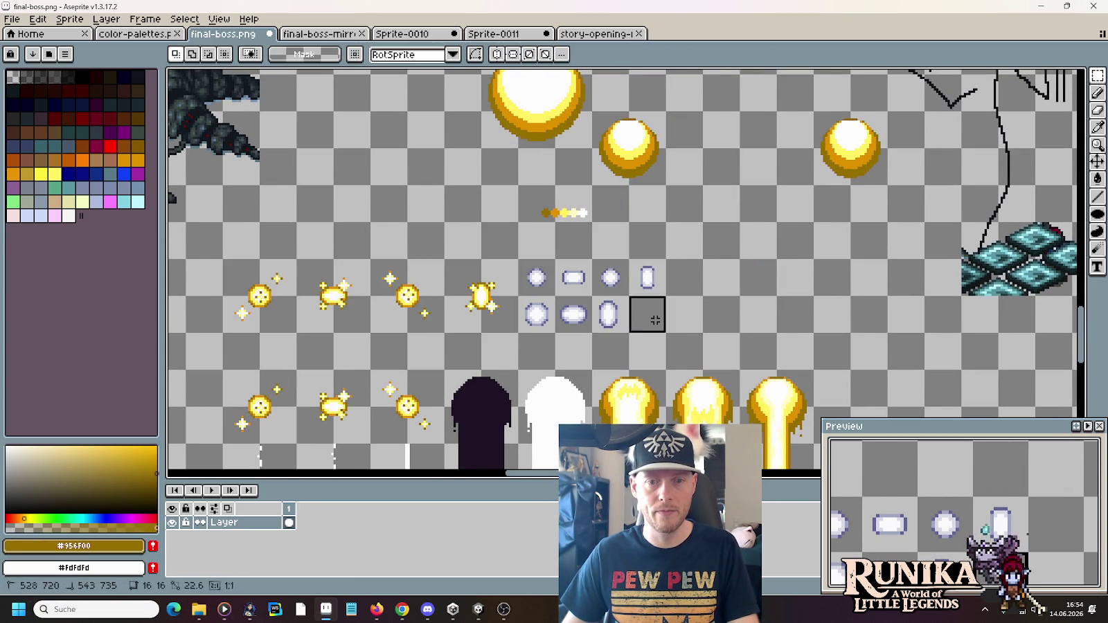
# Replace the bubbles' pale lavender fill with yellow
pyautogui.hotkey('ctrl', 'shift', 'd')
pyautogui.scroll(2, 559, 286)
pyautogui.scroll(1, 559, 287)
pyautogui.moveTo(559, 286); pyautogui.dragTo(704, 279)
pyautogui.press('i')
pyautogui.click(656, 272)
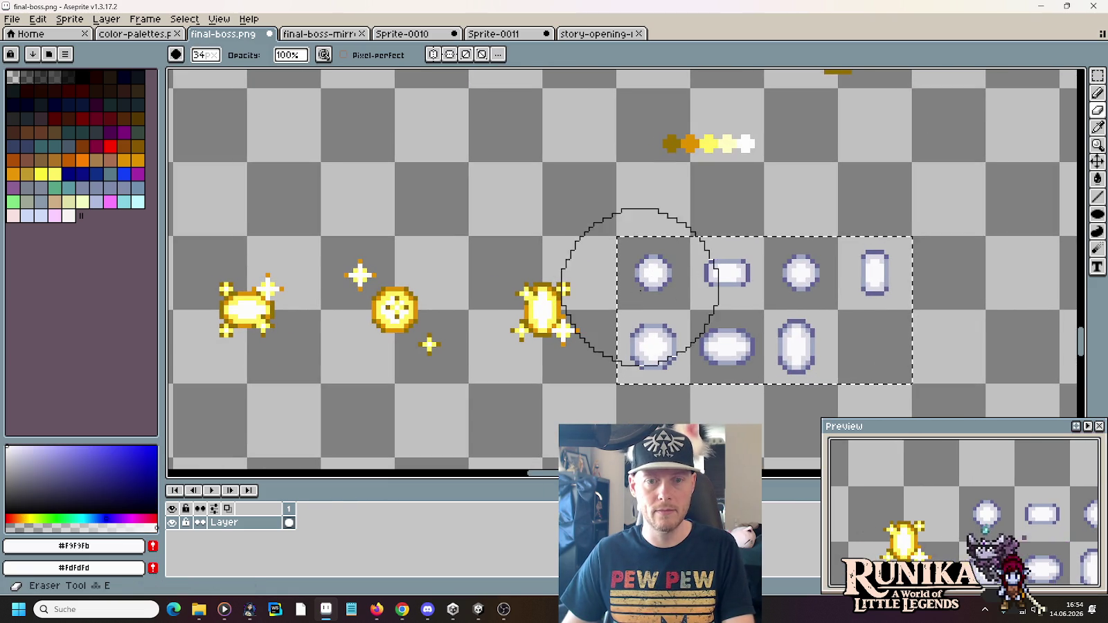
pyautogui.click(645, 356)
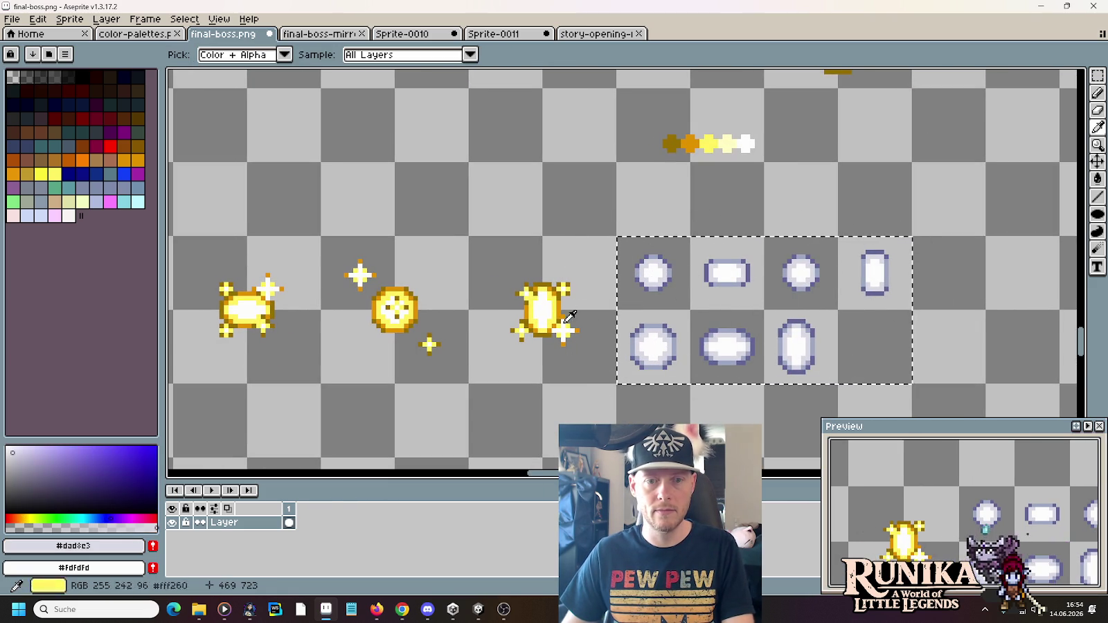
pyautogui.rightClick(556, 317)
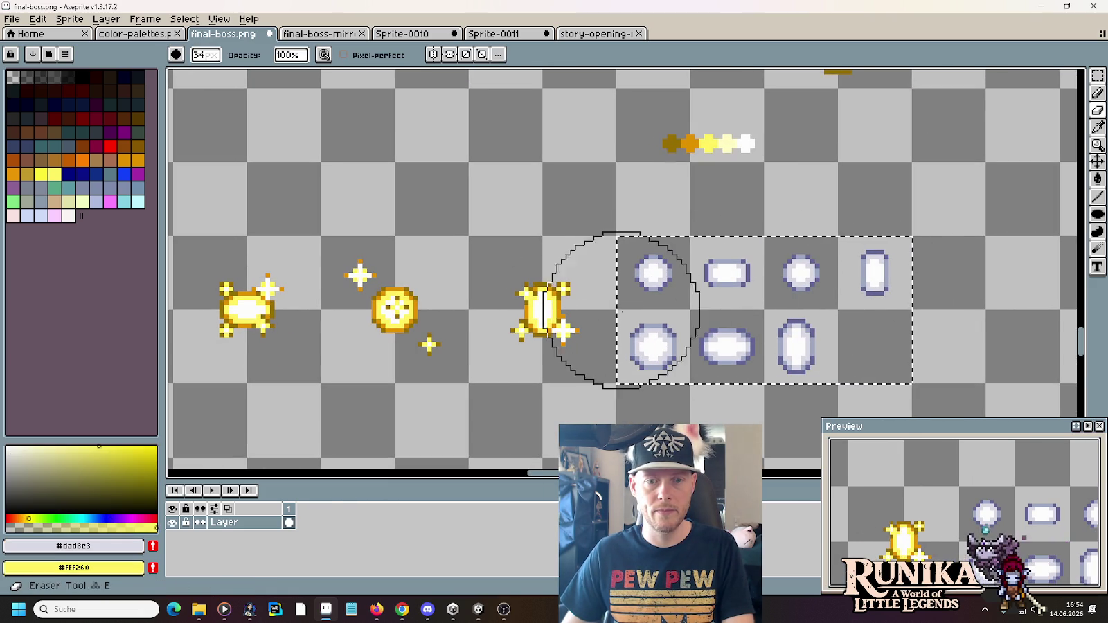
# Recolour the lavender outline to orange and the purple shade to dark gold, then deselect
pyautogui.click(728, 281)
pyautogui.rightClick(539, 330)
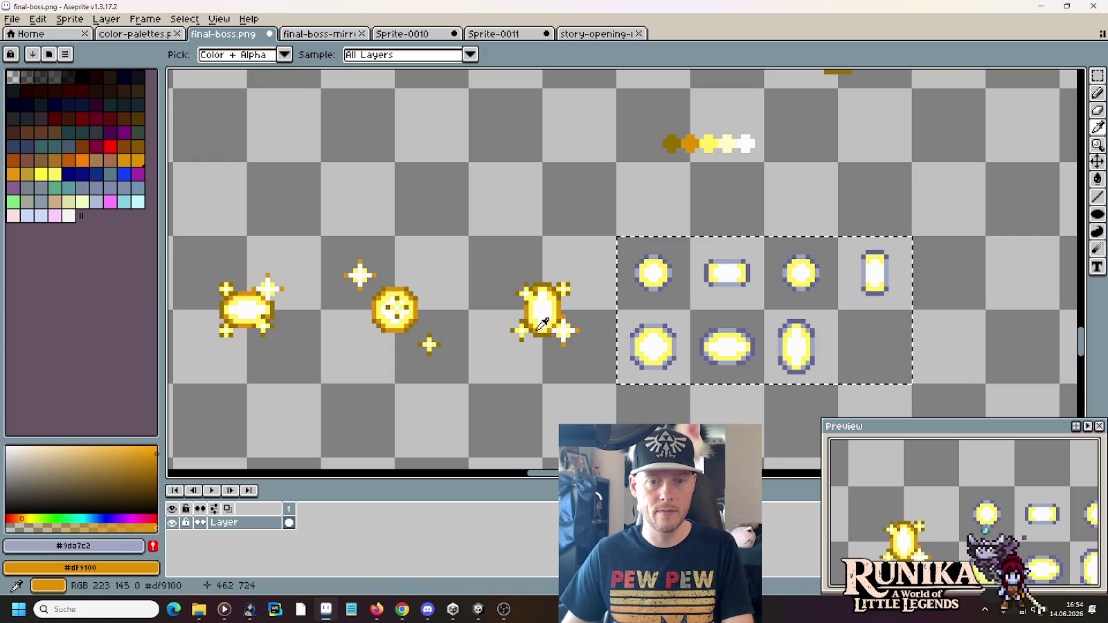
pyautogui.press('alt')
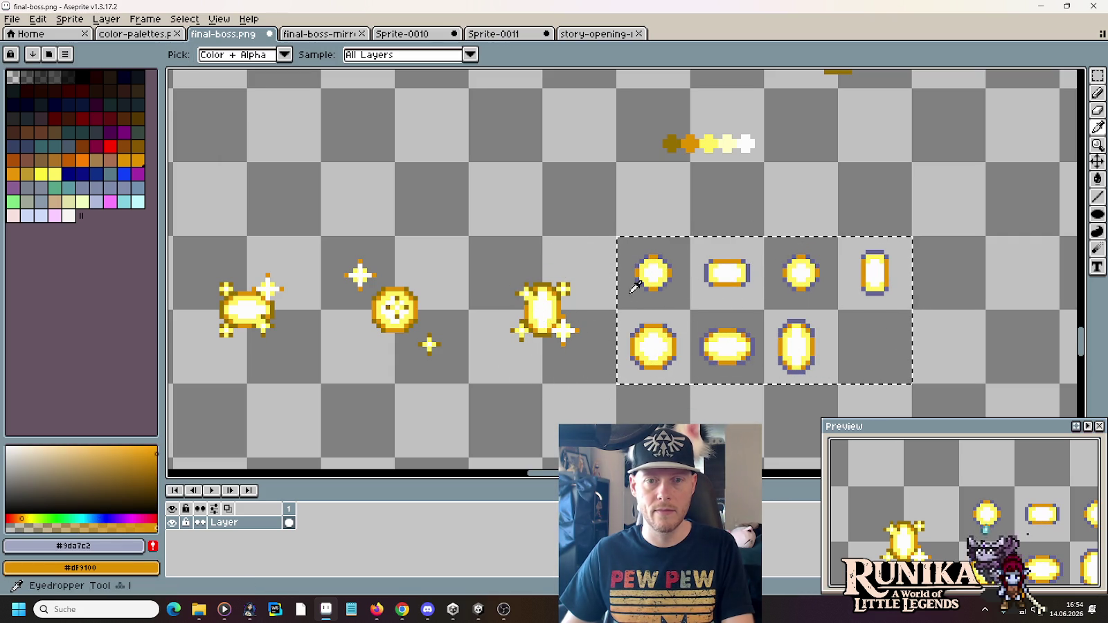
pyautogui.click(638, 265)
pyautogui.rightClick(551, 288)
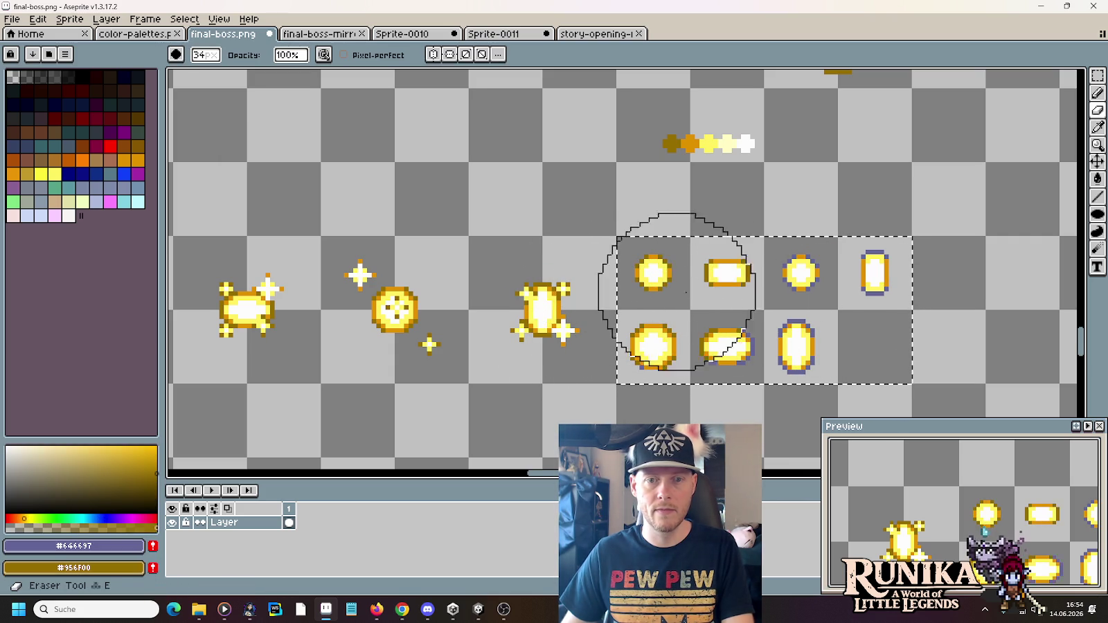
pyautogui.press('m')
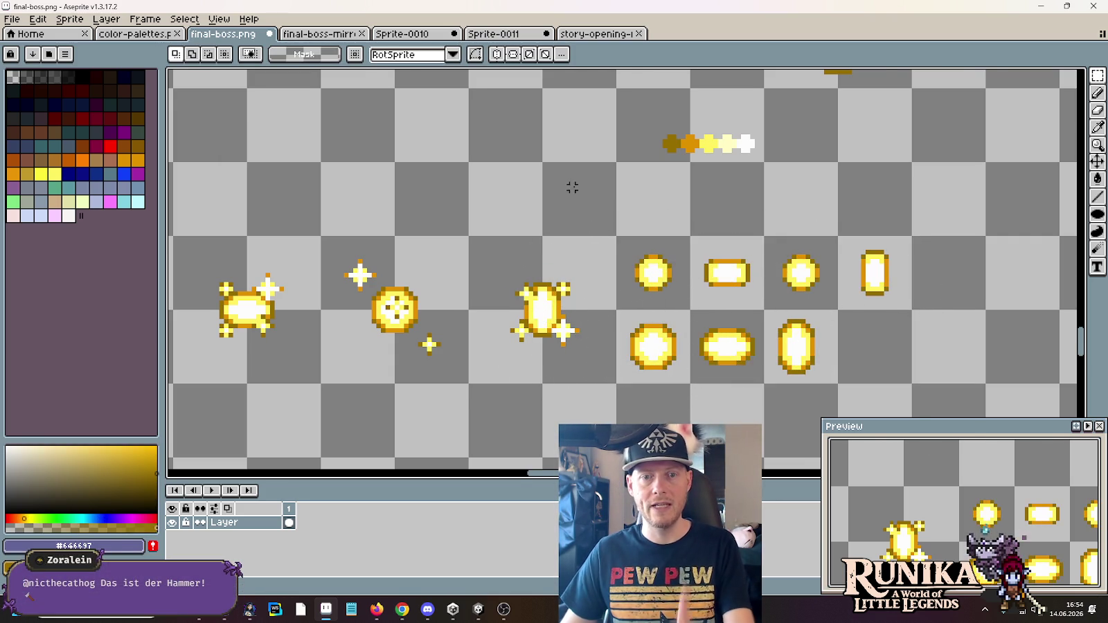
pyautogui.hotkey('ctrl', 'd')
pyautogui.scroll(-2, 573, 187)
pyautogui.moveTo(618, 335); pyautogui.dragTo(530, 88)
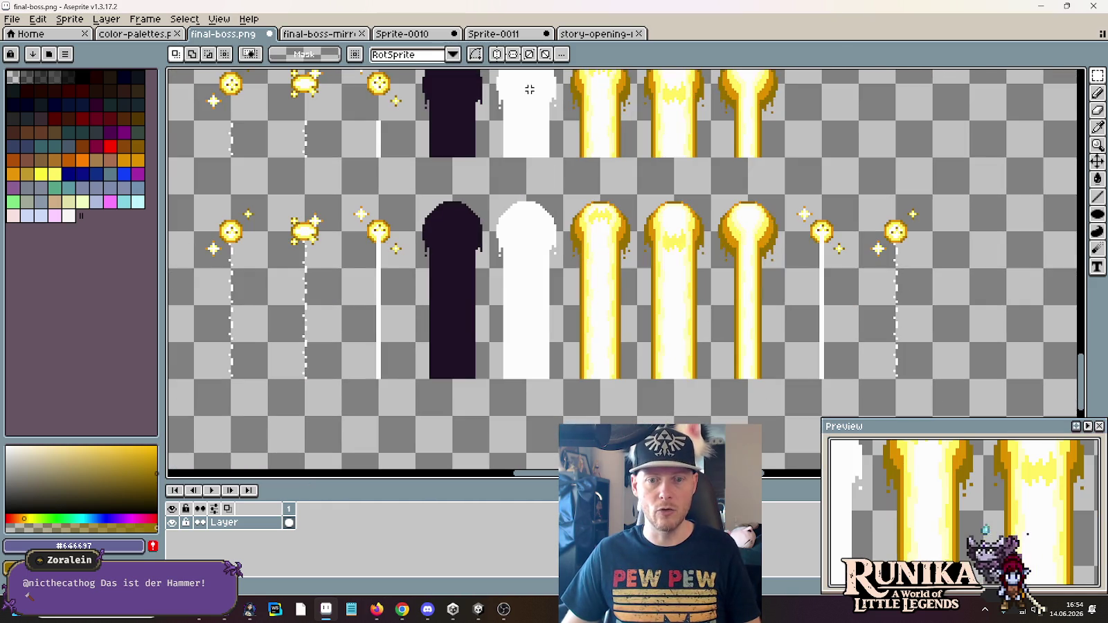
# Move the spare yellow orb from the row's end onto the first thin beam and deselect
pyautogui.moveTo(796, 174)
pyautogui.mouseDown()
pyautogui.moveTo(799, 257)
pyautogui.moveTo(827, 376)
pyautogui.mouseUp()
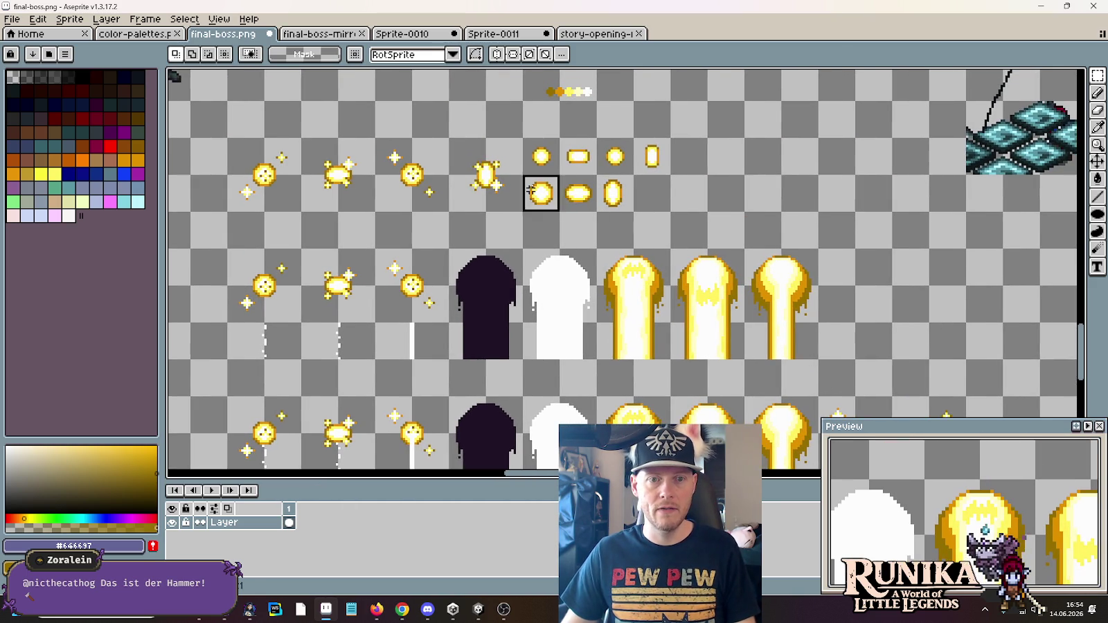
pyautogui.scroll(-3, 864, 188)
pyautogui.moveTo(531, 189)
pyautogui.mouseDown()
pyautogui.moveTo(864, 188)
pyautogui.moveTo(1028, 223)
pyautogui.mouseUp()
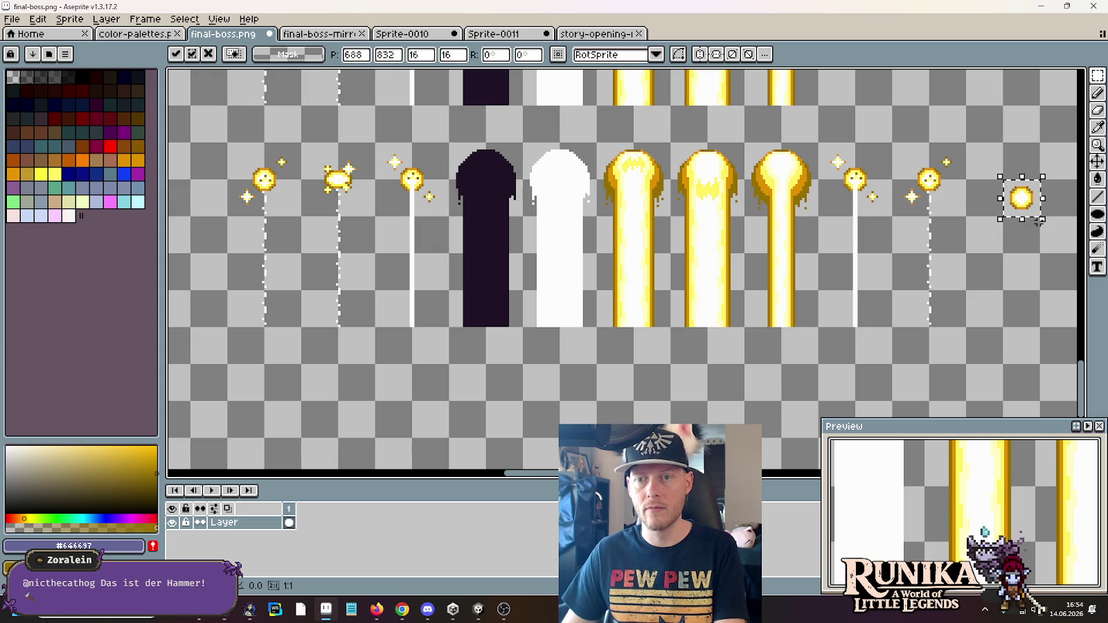
pyautogui.press('Up')
pyautogui.press('Up')
pyautogui.press('Up')
pyautogui.press('Right')
pyautogui.press('Right')
pyautogui.press('Right')
pyautogui.press('Right')
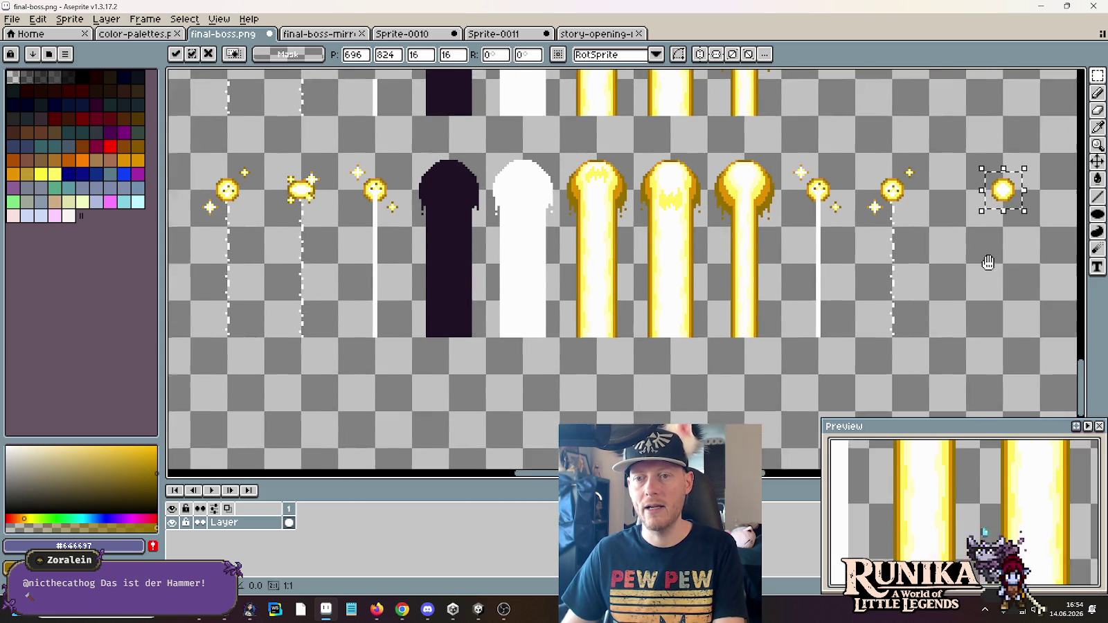
pyautogui.hscroll(2, 1029, 252)
pyautogui.press('Return')
pyautogui.moveTo(928, 156)
pyautogui.mouseDown()
pyautogui.moveTo(1007, 234)
pyautogui.moveTo(799, 222)
pyautogui.moveTo(824, 225)
pyautogui.mouseUp()
pyautogui.hotkey('ctrl', 'd')
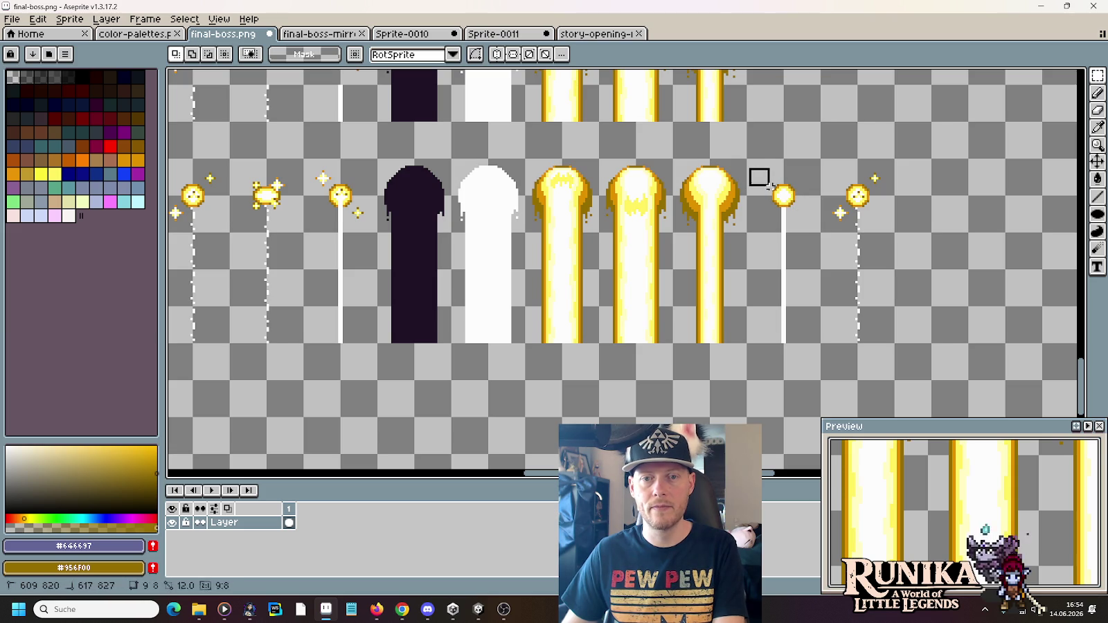
pyautogui.scroll(3, 737, 217)
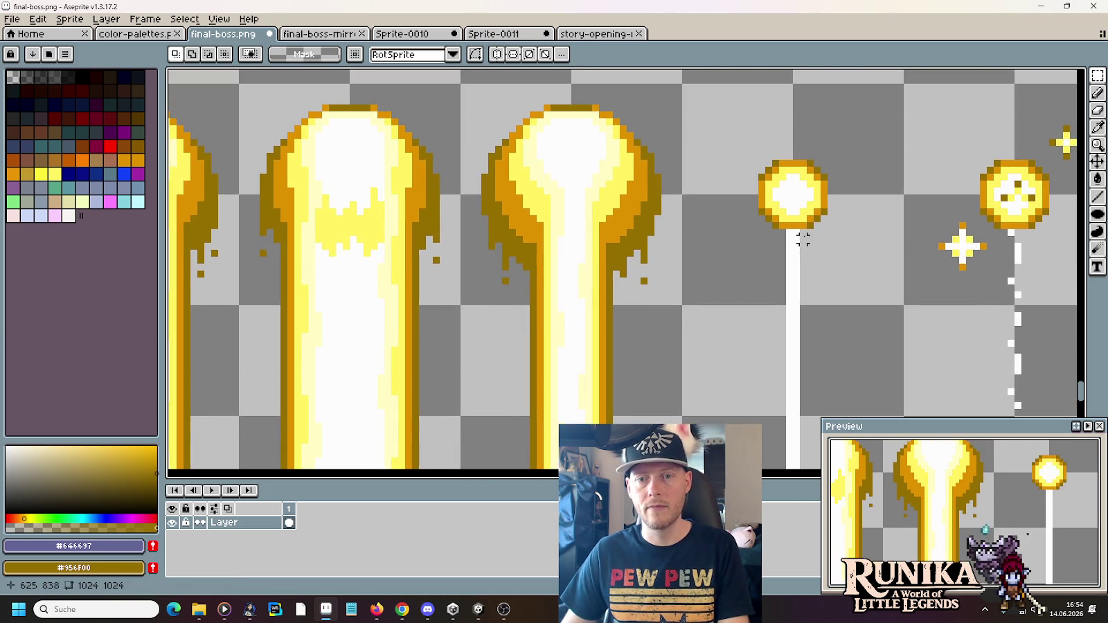
# Pick up the white beam colour and switch to the pencil
pyautogui.press('i')
pyautogui.click(793, 236)
pyautogui.press('b')
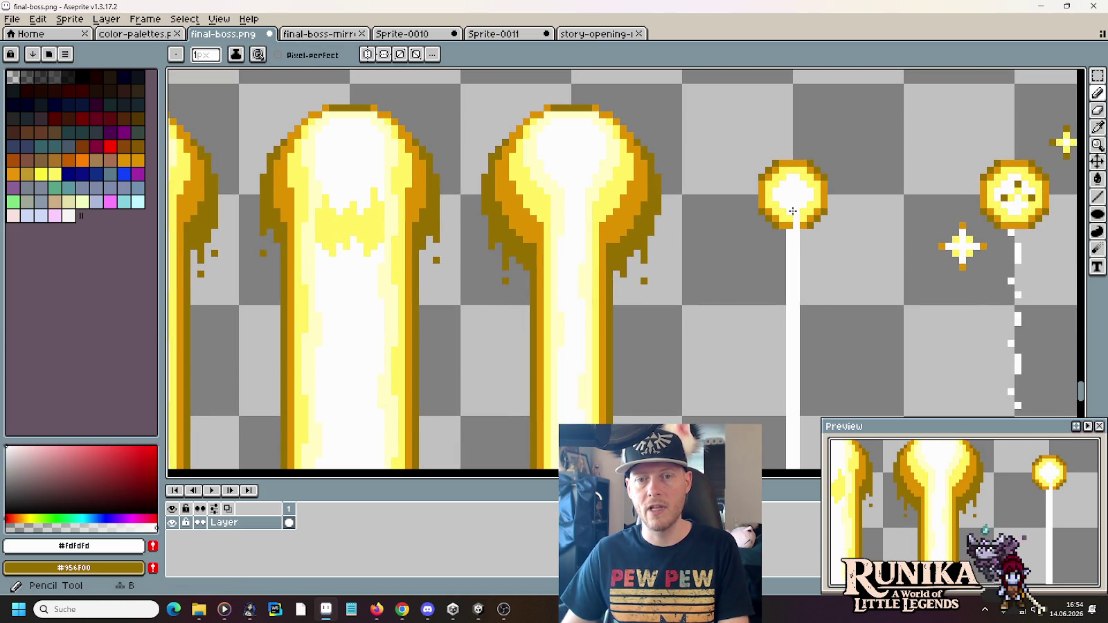
pyautogui.scroll(-3, 809, 264)
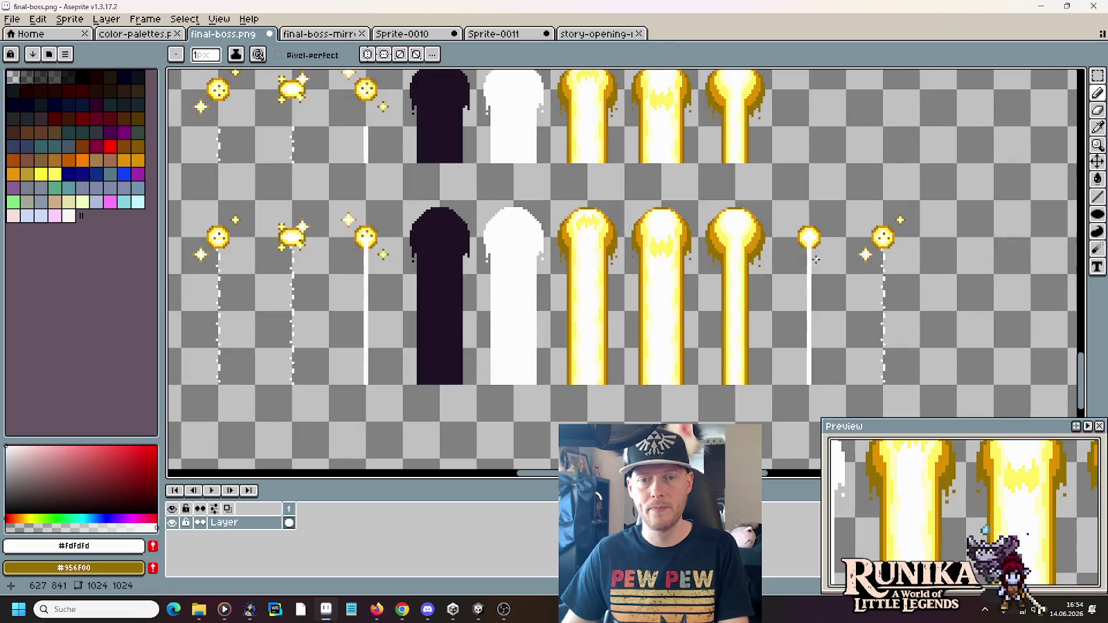
pyautogui.scroll(2, 283, 220)
pyautogui.scroll(1, 415, 249)
pyautogui.scroll(-2, 443, 256)
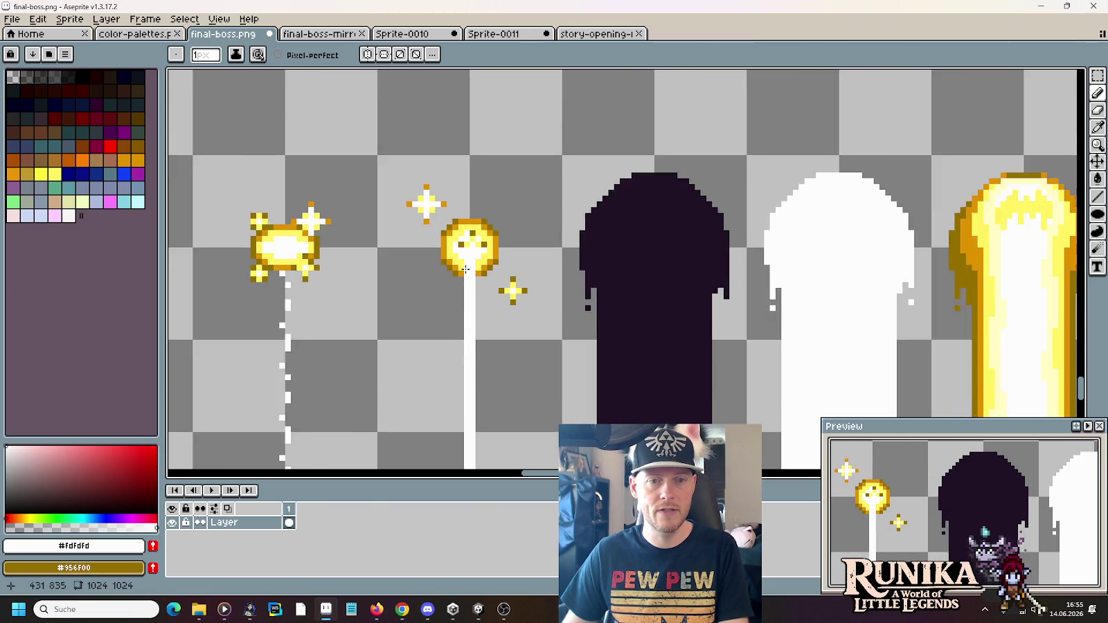
pyautogui.scroll(-1, 466, 269)
pyautogui.scroll(3, 387, 255)
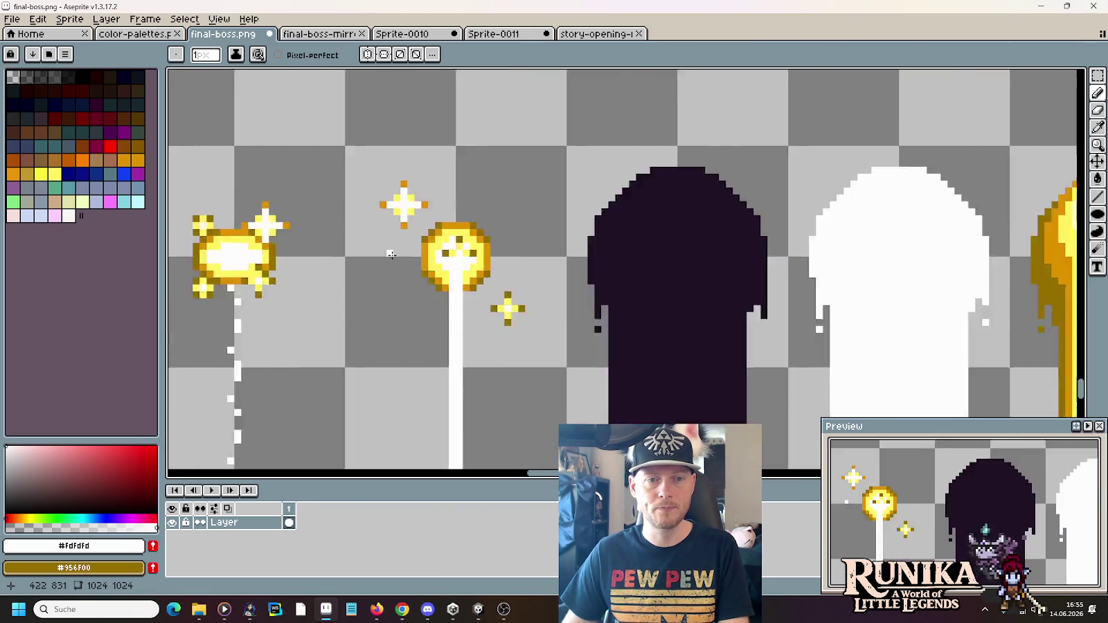
pyautogui.scroll(5, 443, 255)
# Add a dark gold dot inside the orb using colours sampled from it
pyautogui.press('i')
pyautogui.click(526, 244)
pyautogui.press('b')
pyautogui.keyDown('alt'); pyautogui.click(547, 246); pyautogui.keyUp('alt')
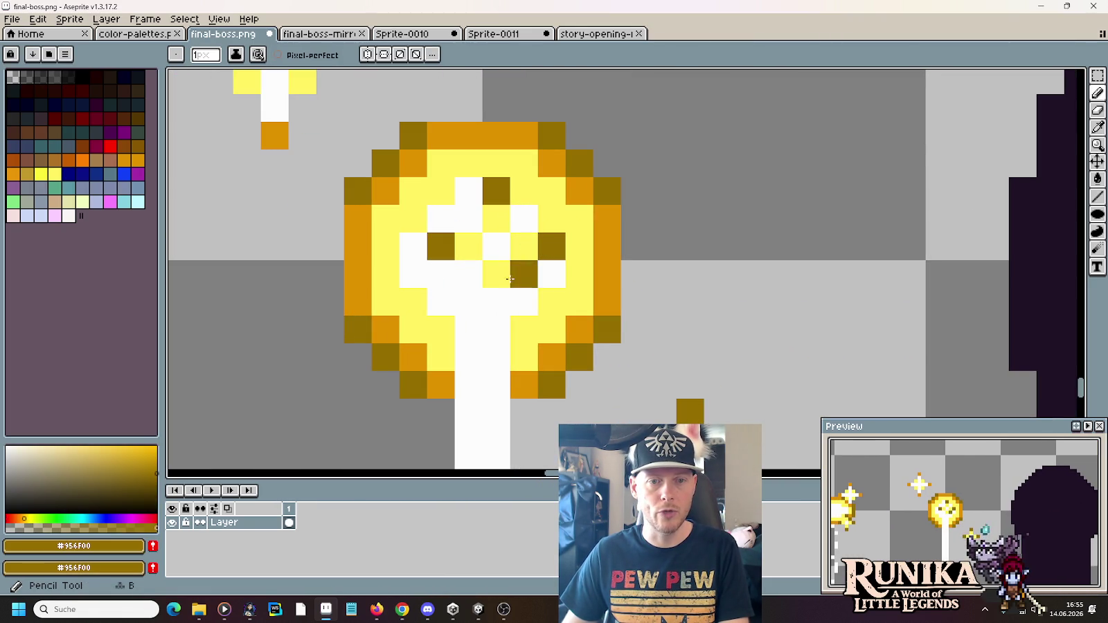
pyautogui.click(496, 301)
pyautogui.scroll(-3, 621, 247)
pyautogui.scroll(-1, 621, 247)
pyautogui.scroll(-1, 621, 247)
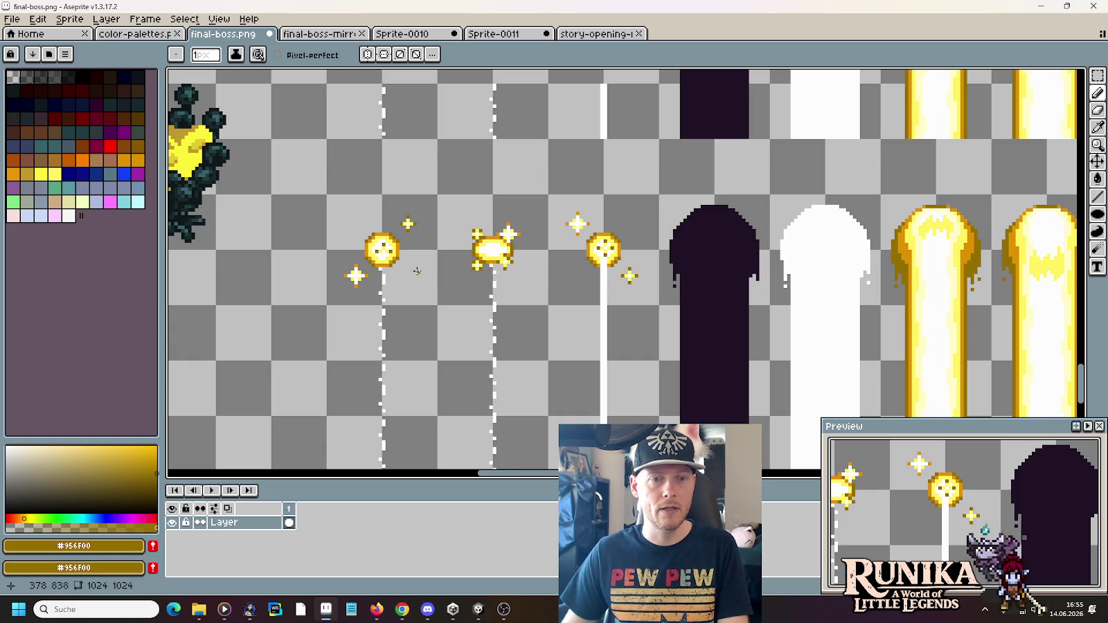
pyautogui.scroll(3, 360, 256)
# Sample colours from the first orb
pyautogui.keyDown('alt'); pyautogui.click(423, 250); pyautogui.keyUp('alt')
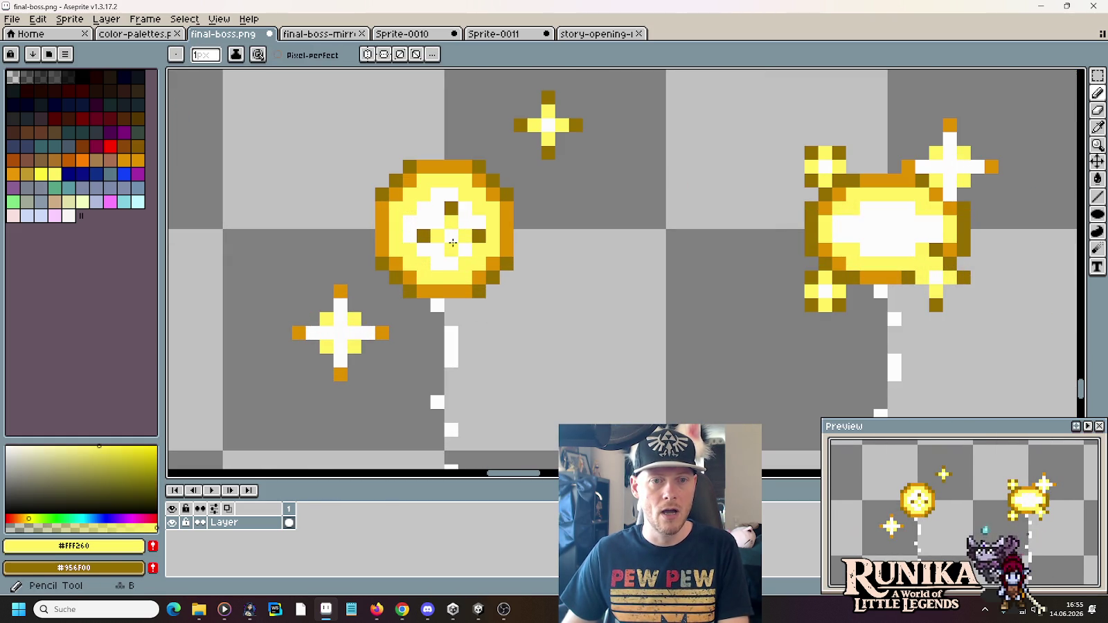
pyautogui.keyDown('alt'); pyautogui.click(463, 238); pyautogui.keyUp('alt')
pyautogui.scroll(-2, 530, 253)
pyautogui.scroll(-1, 530, 253)
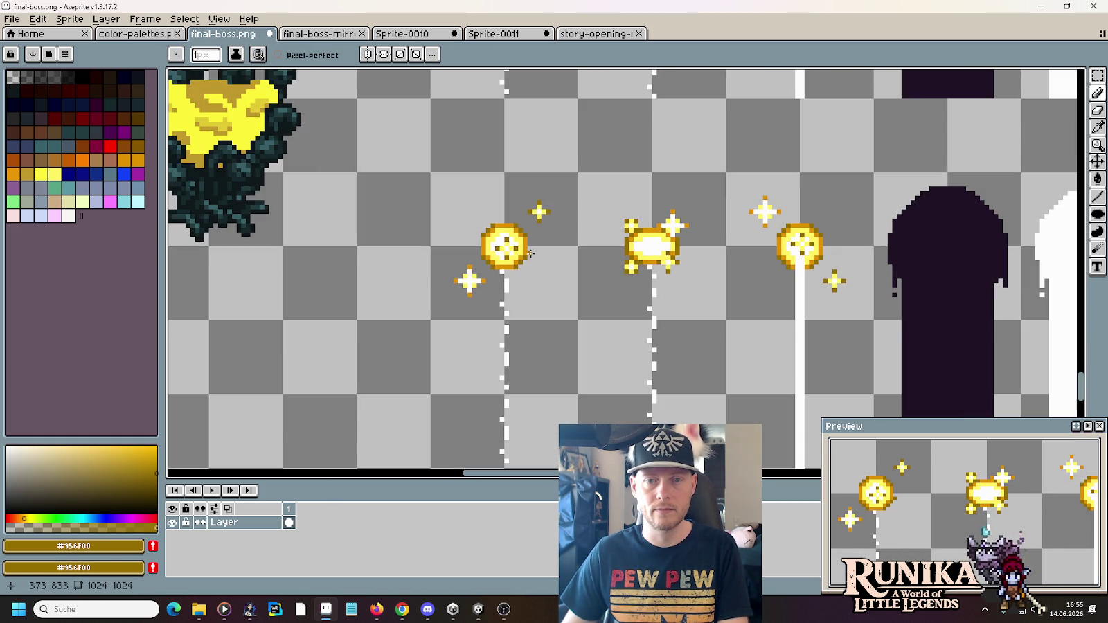
# Marquee-select the rightmost sparkle-and-beam column
pyautogui.scroll(1, 685, 271)
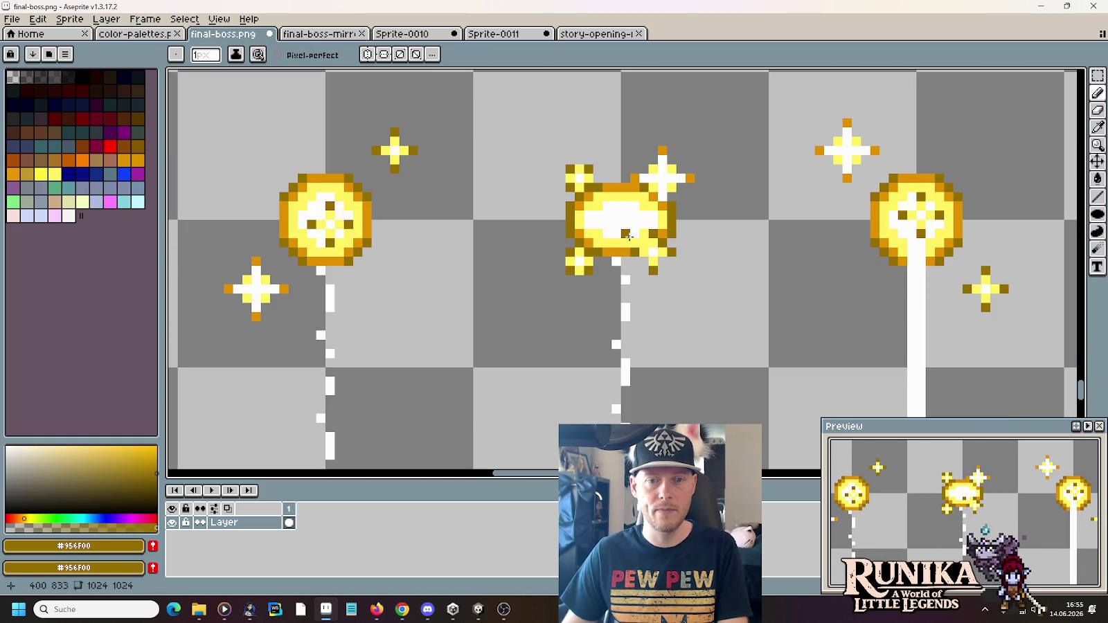
pyautogui.scroll(-3, 627, 236)
pyautogui.scroll(-1, 618, 235)
pyautogui.hscroll(3, 549, 250)
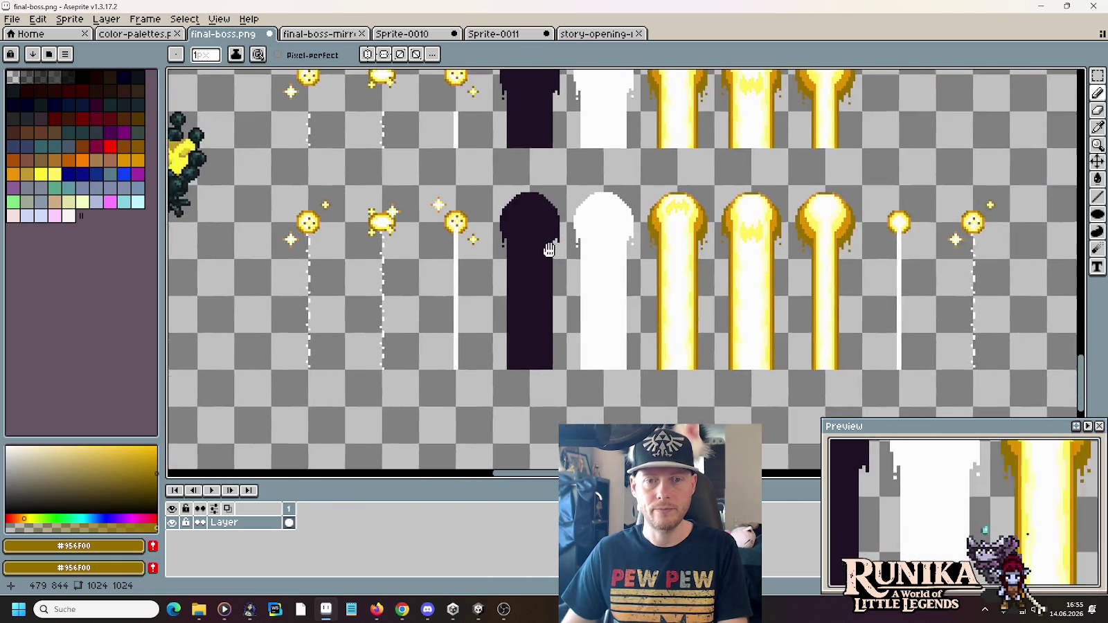
pyautogui.hscroll(1, 583, 239)
pyautogui.moveTo(547, 213); pyautogui.dragTo(637, 198)
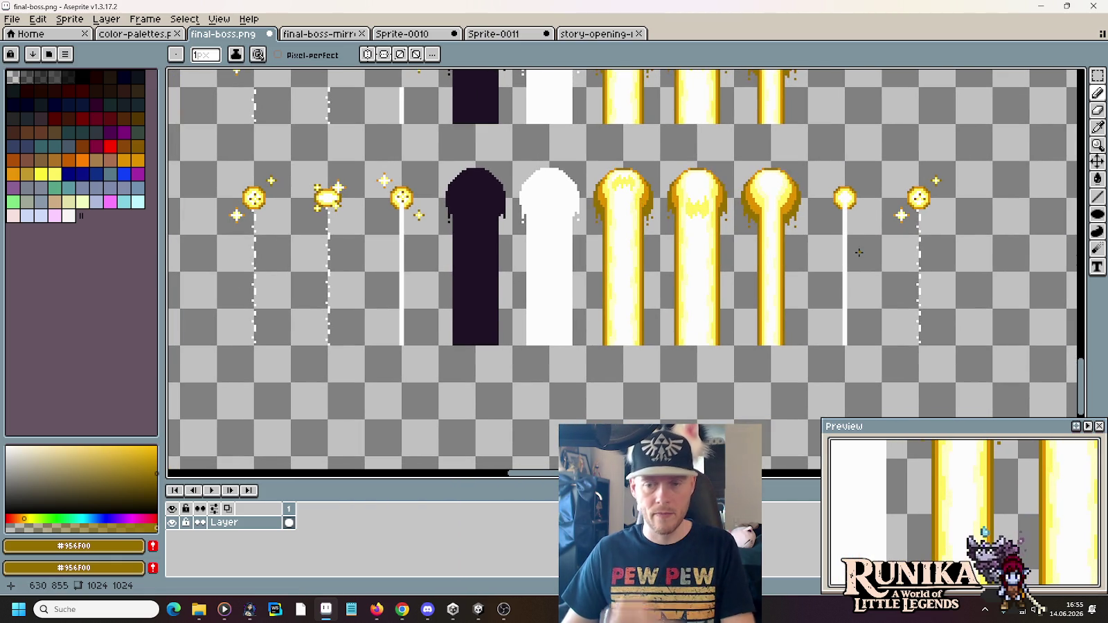
pyautogui.press('m')
pyautogui.moveTo(954, 344); pyautogui.dragTo(881, 159)
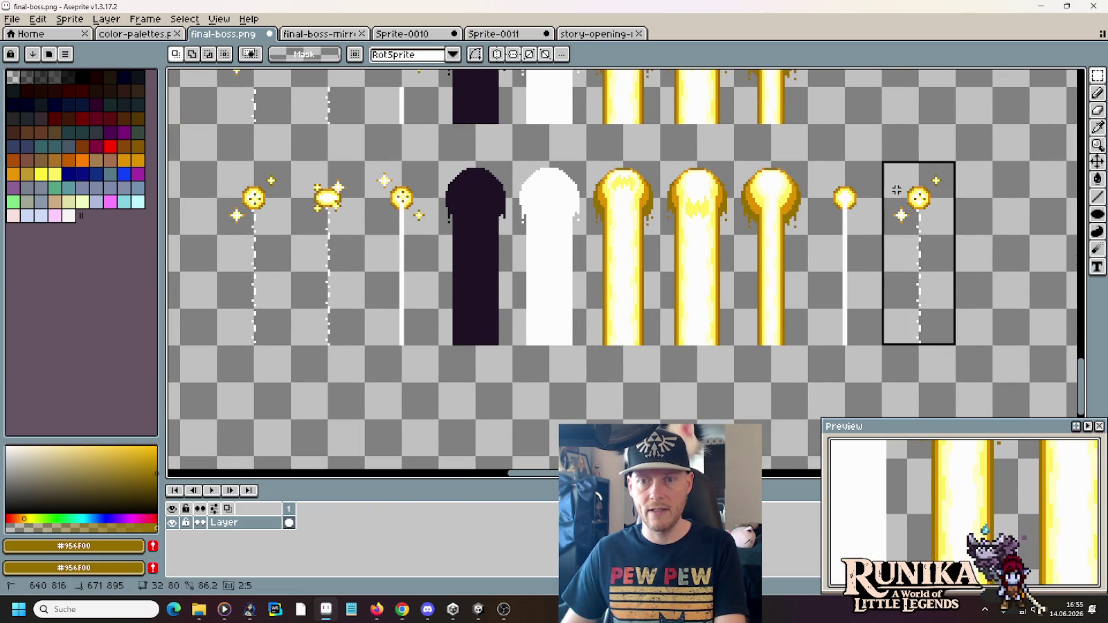
# Delete the selected sparkle column, then switch to the story-opening-full.png document
pyautogui.press('Delete')
pyautogui.scroll(3, 808, 294)
pyautogui.hscroll(-1, 808, 294)
pyautogui.scroll(2, 720, 256)
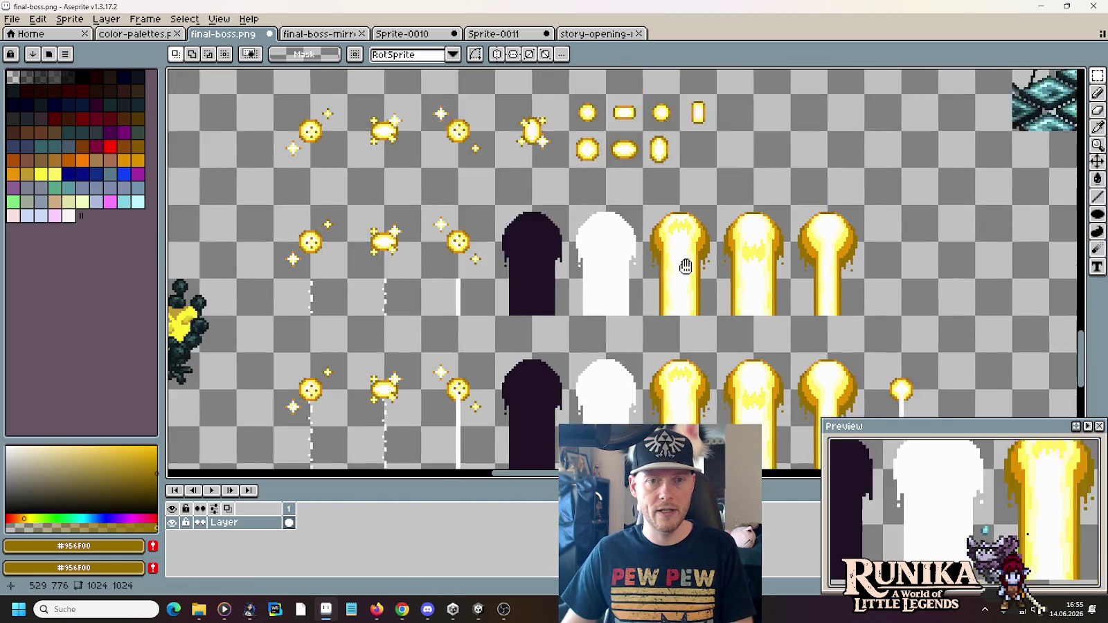
pyautogui.hscroll(-1, 706, 291)
pyautogui.scroll(2, 707, 291)
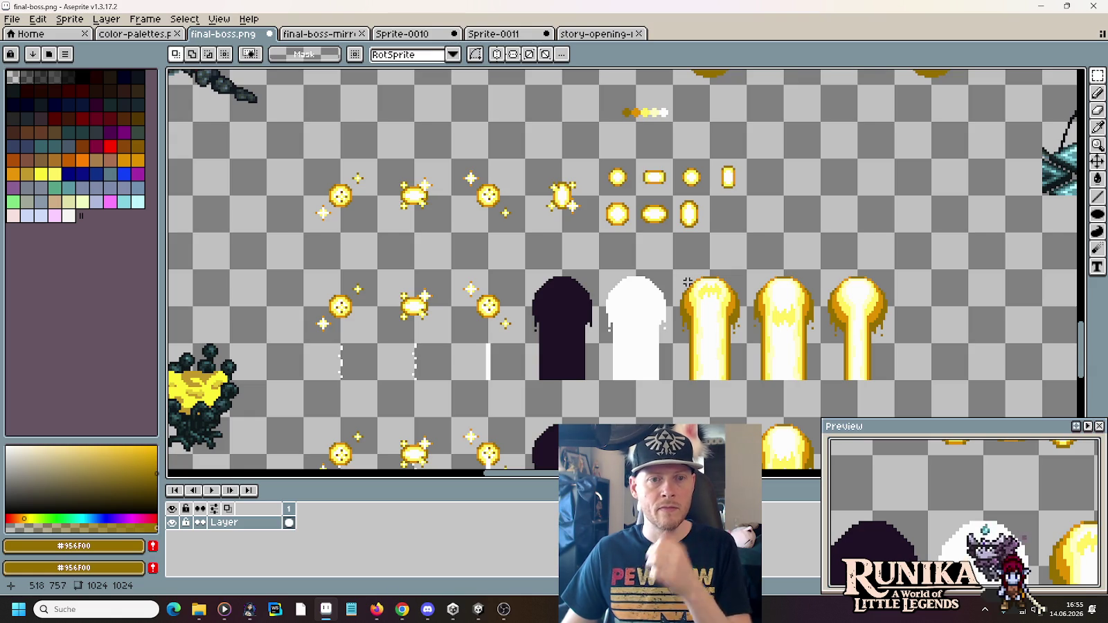
pyautogui.moveTo(606, 259); pyautogui.dragTo(585, 100)
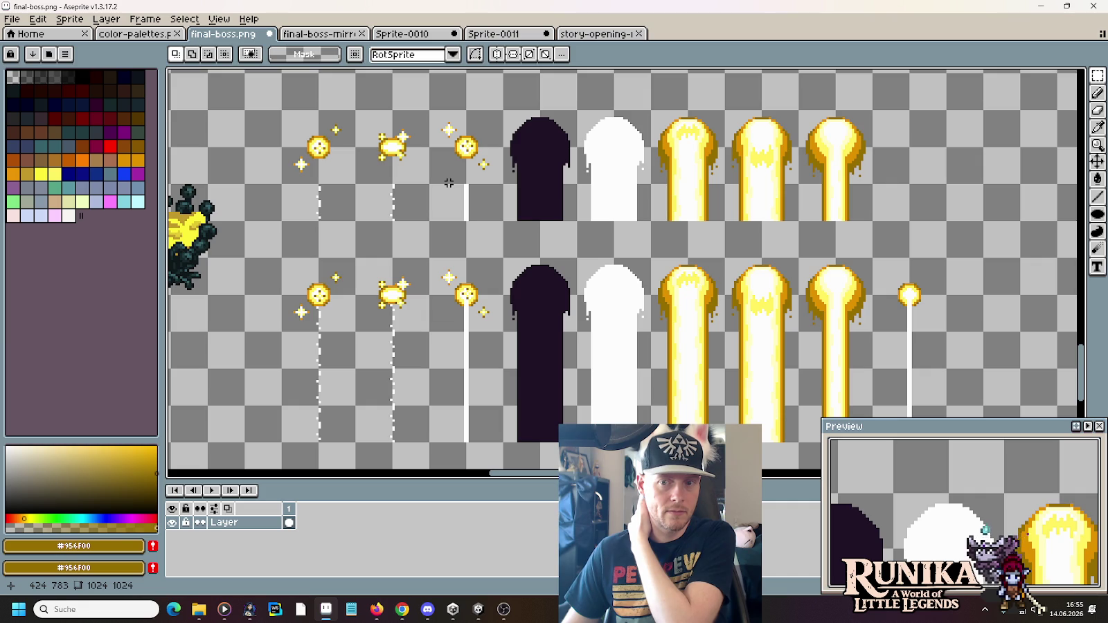
pyautogui.click(602, 33)
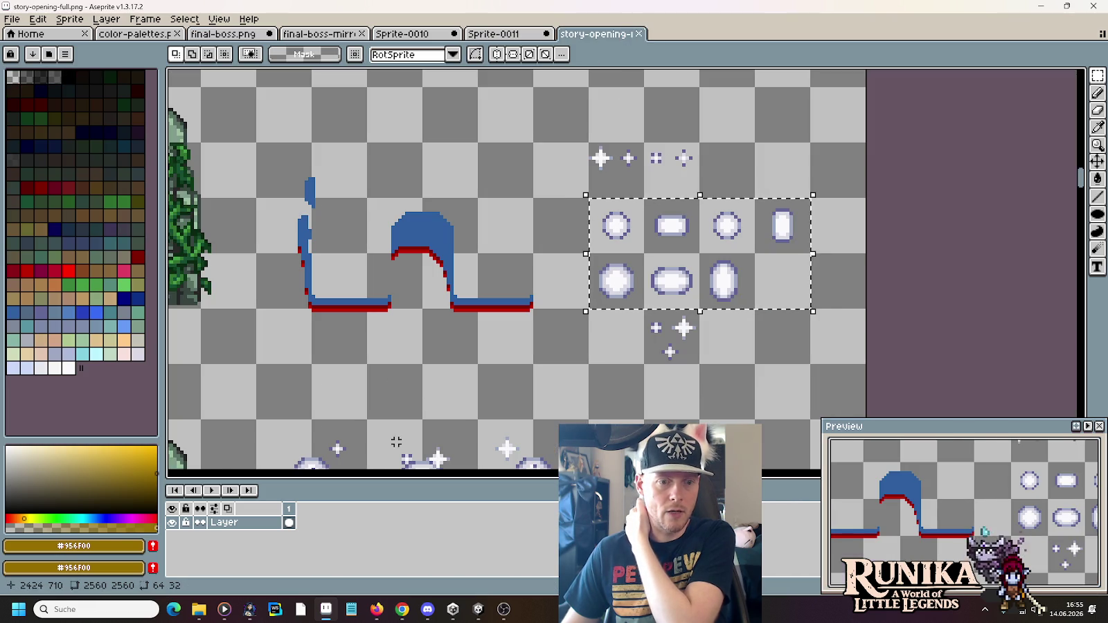
# Open Sprite-0011 and preview the beam animation's last frames
pyautogui.click(494, 34)
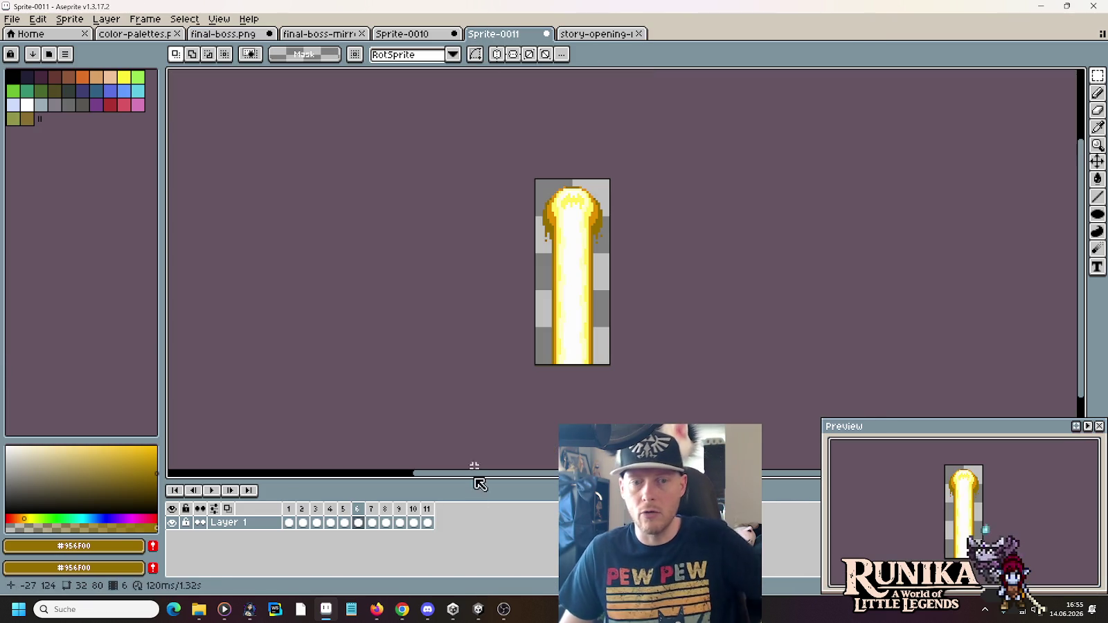
pyautogui.click(428, 509)
pyautogui.click(413, 513)
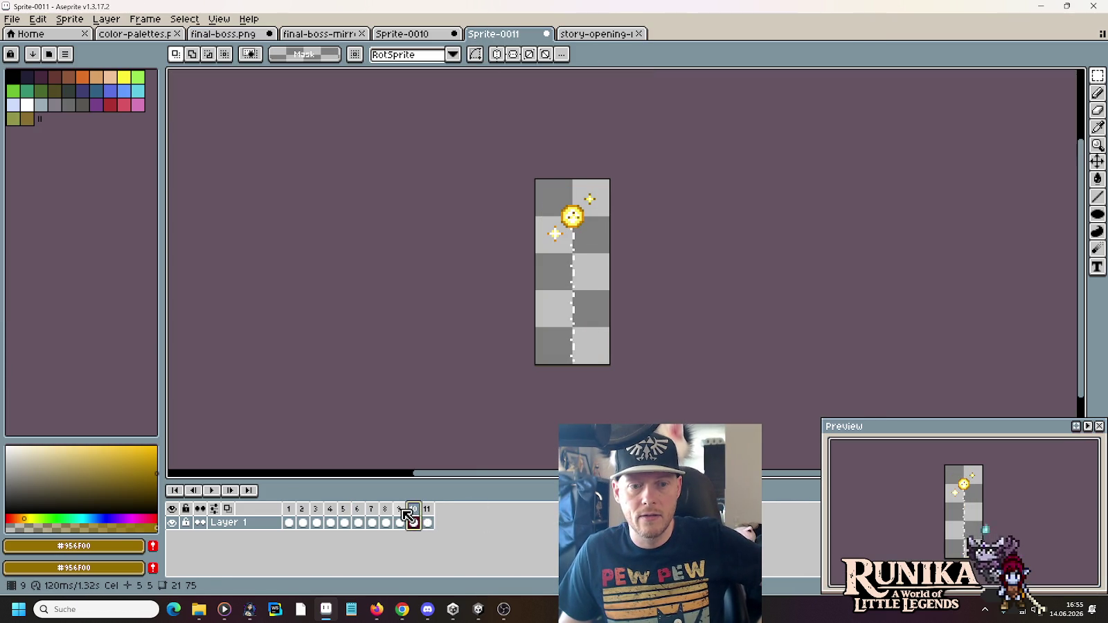
pyautogui.click(400, 514)
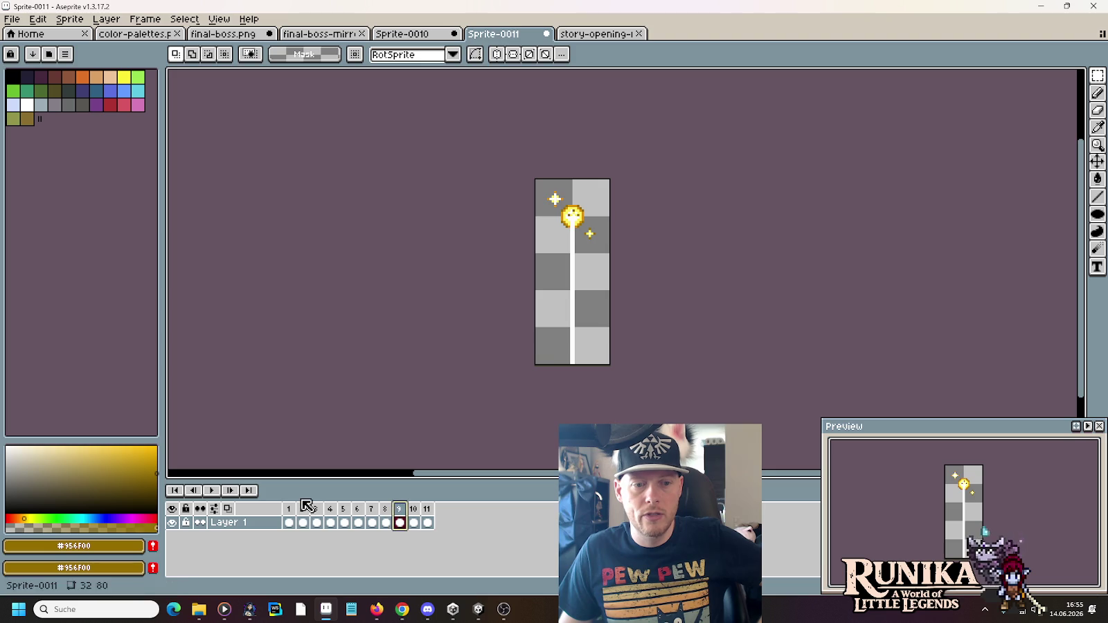
pyautogui.click(213, 489)
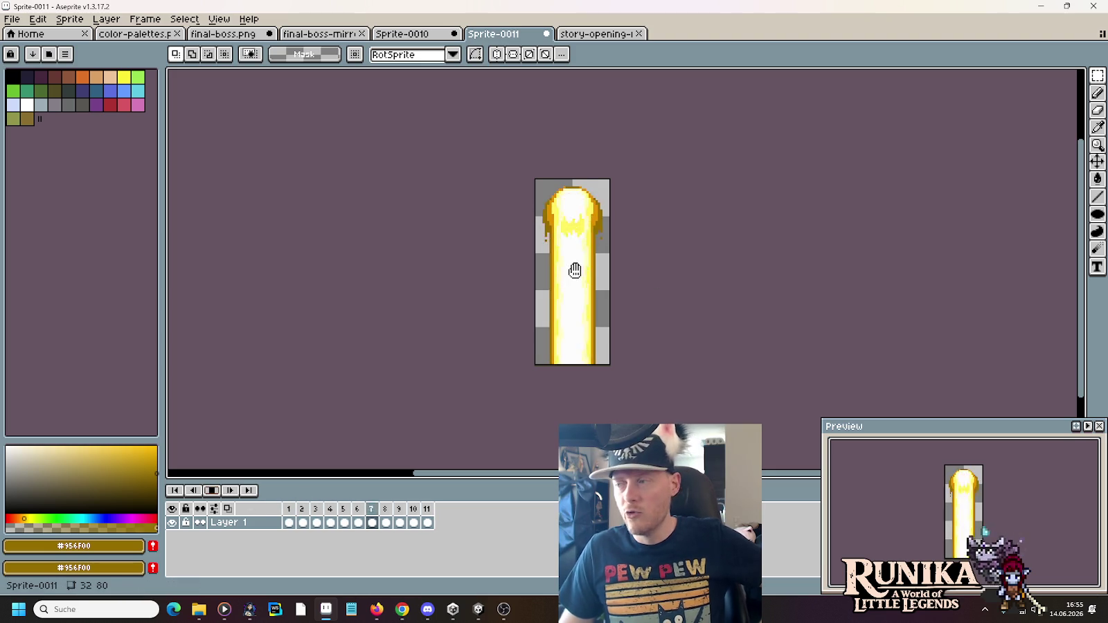
# Append a blank final frame with a 650 ms duration
pyautogui.rightClick(428, 509)
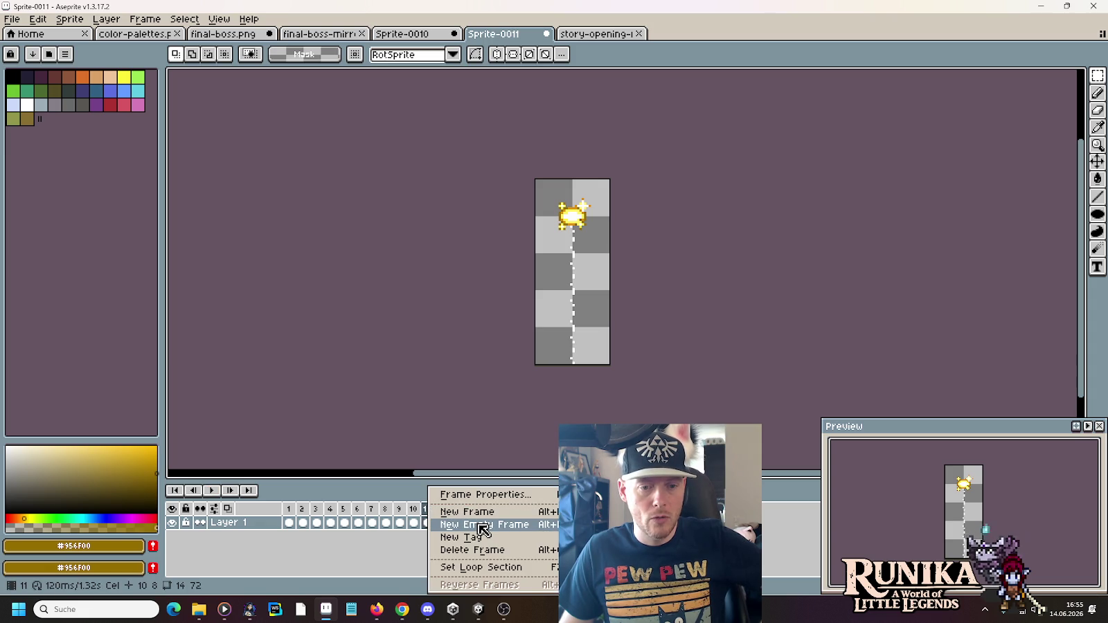
pyautogui.click(482, 524)
pyautogui.rightClick(441, 509)
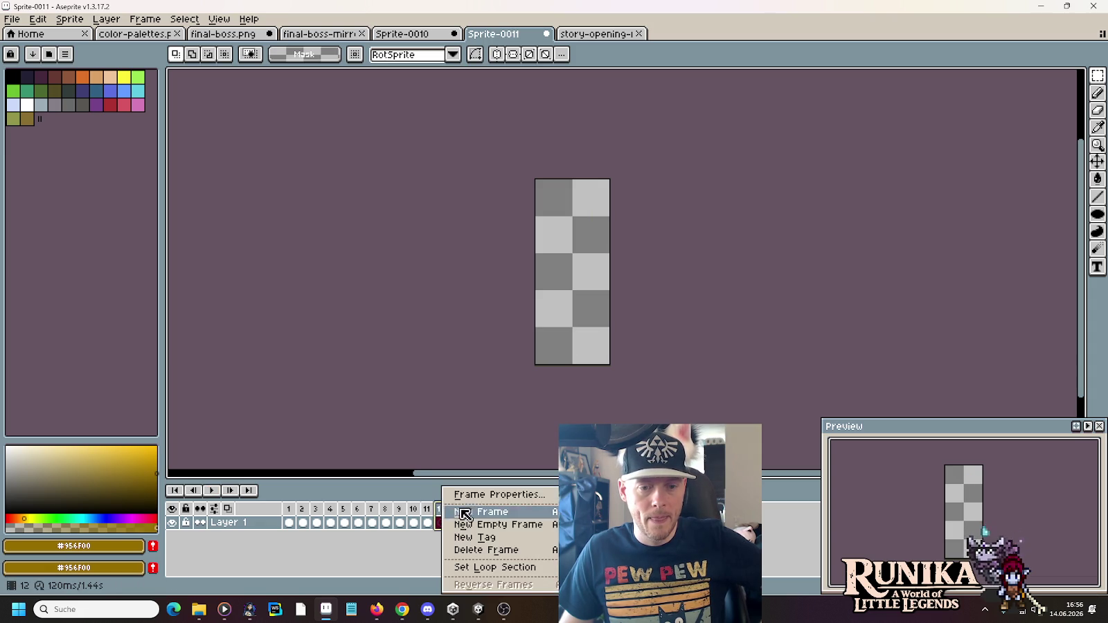
pyautogui.click(471, 509)
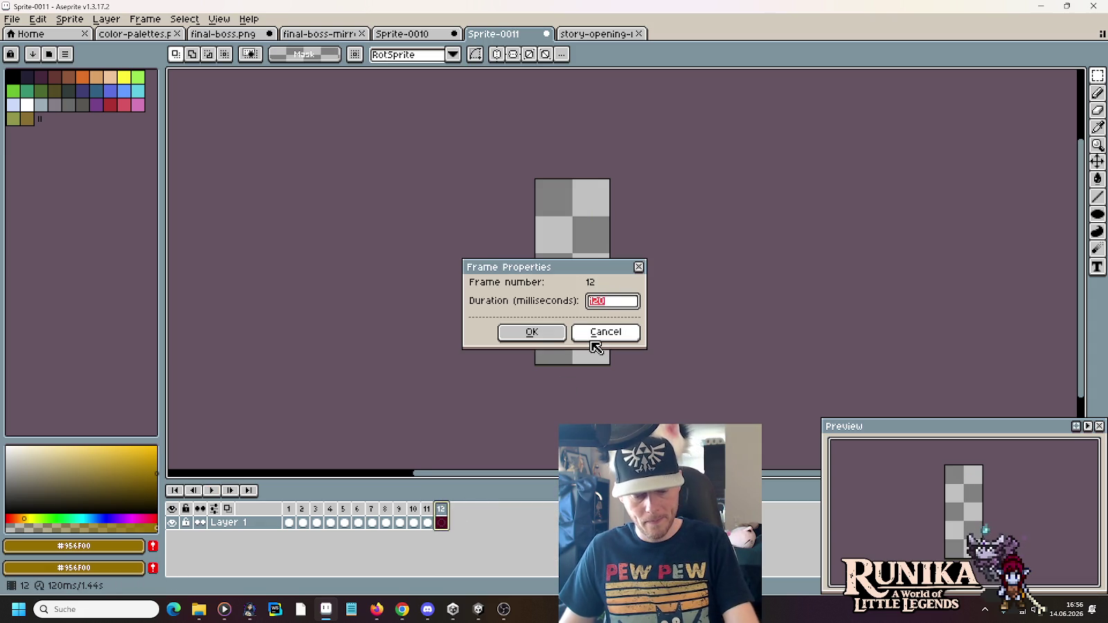
pyautogui.click(532, 332)
# Set frames 1–11 to 100 ms each and play back to check the timing
pyautogui.click(289, 516)
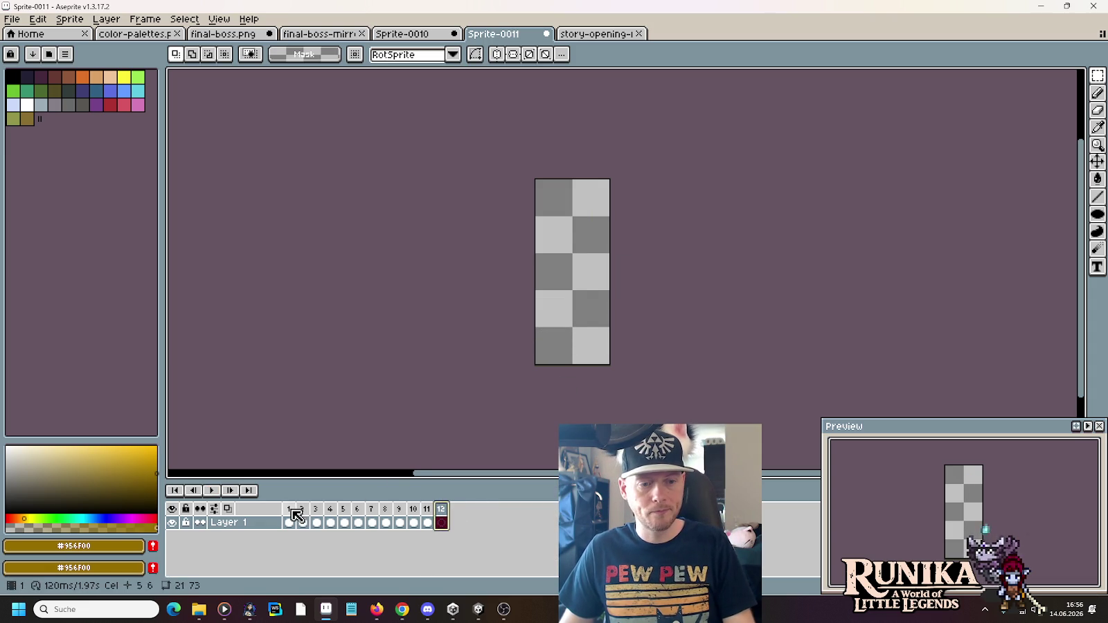
pyautogui.moveTo(313, 516); pyautogui.dragTo(434, 514)
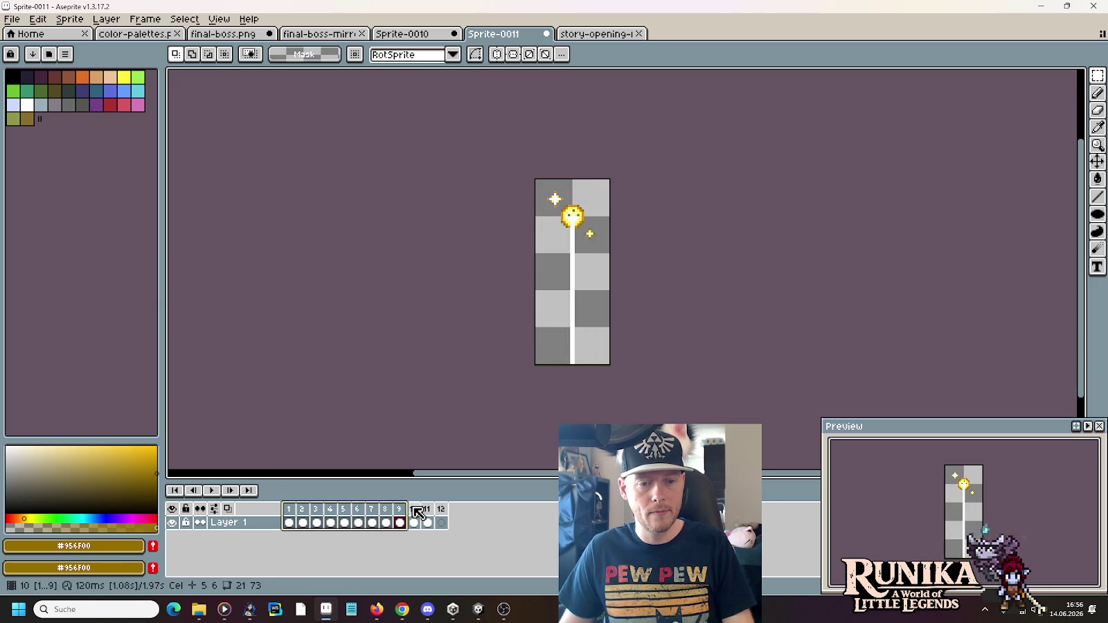
pyautogui.rightClick(433, 514)
pyautogui.click(465, 497)
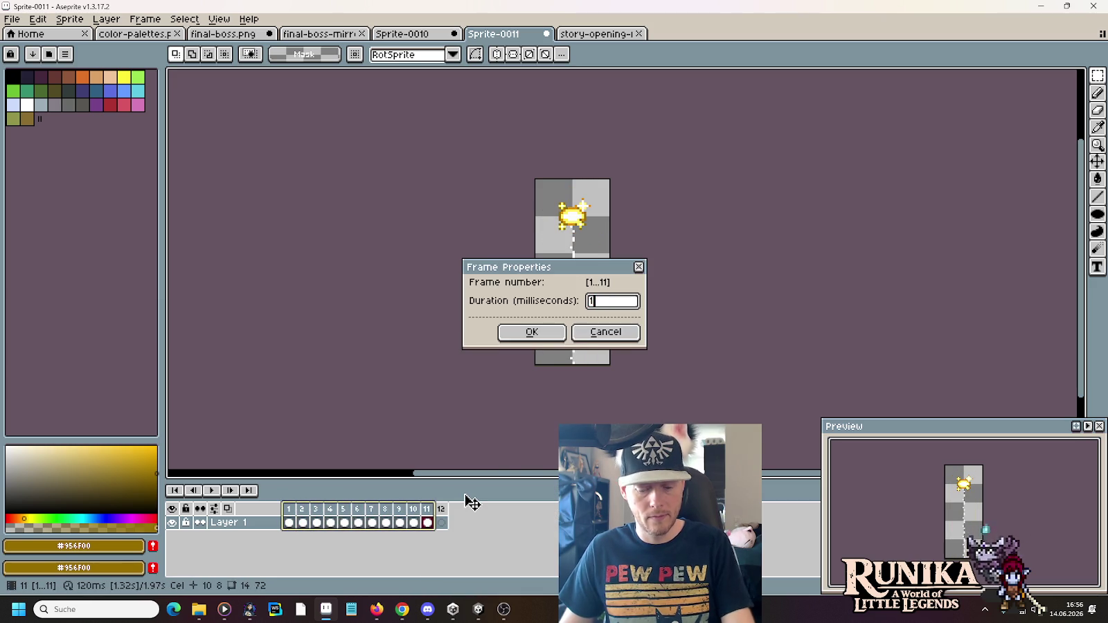
pyautogui.write('100')
pyautogui.click(531, 331)
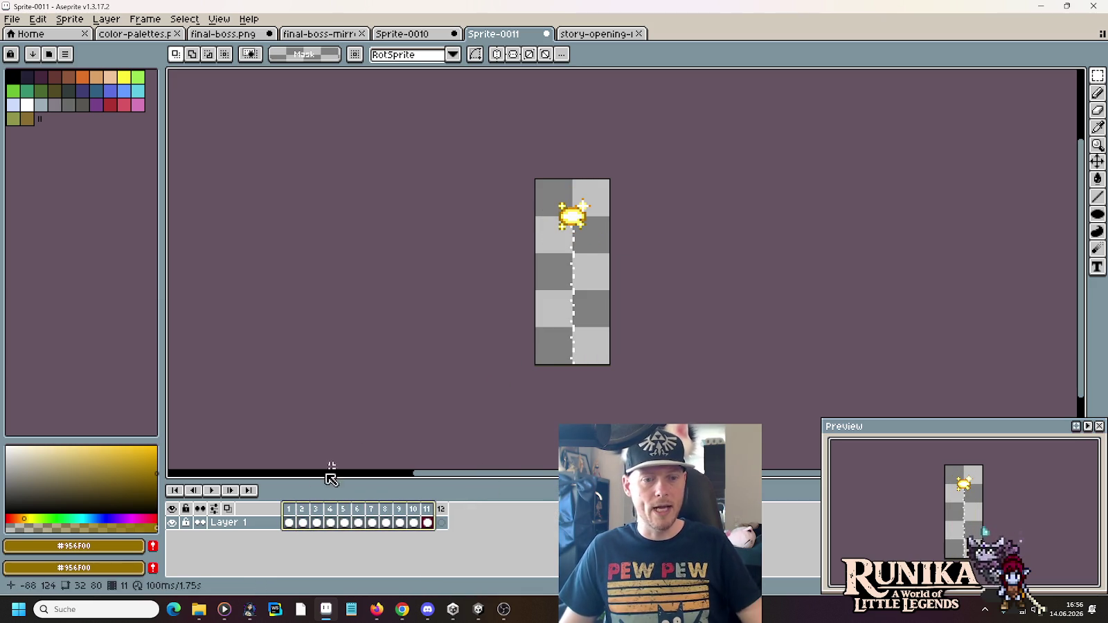
pyautogui.click(290, 516)
pyautogui.click(211, 490)
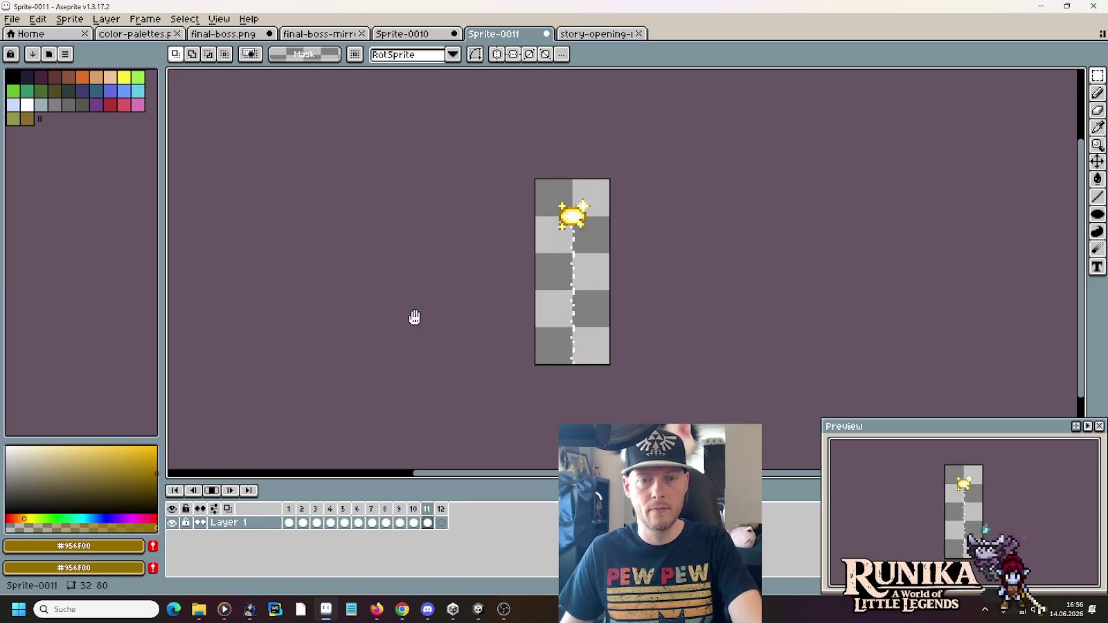
pyautogui.click(211, 490)
# Delete frame 11 and replay the shortened animation
pyautogui.click(426, 508)
pyautogui.click(413, 509)
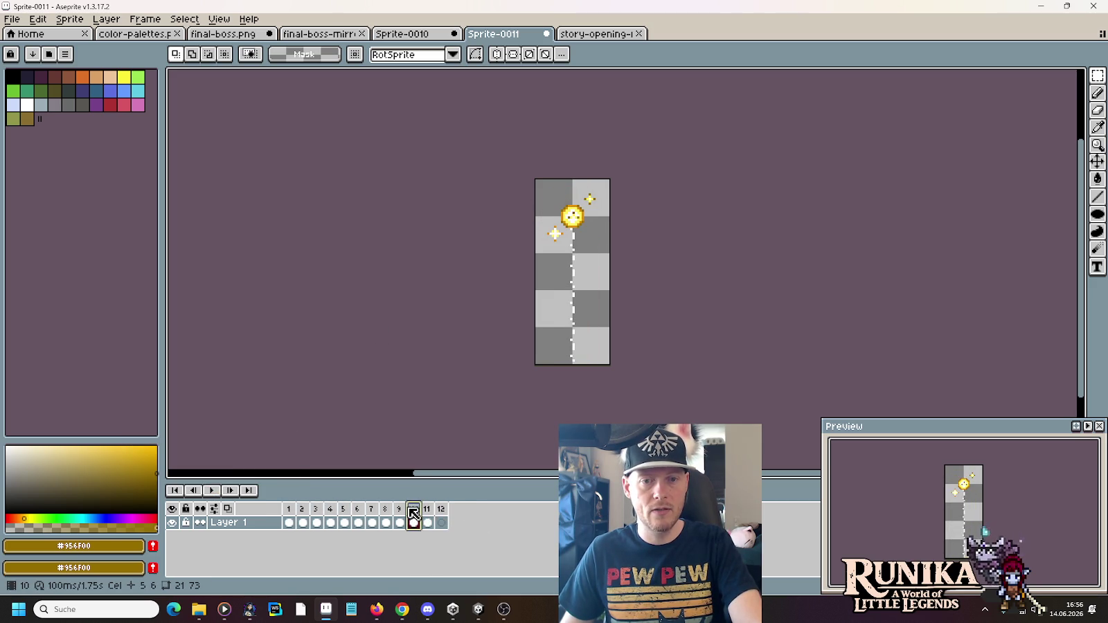
pyautogui.click(431, 510)
pyautogui.rightClick(433, 511)
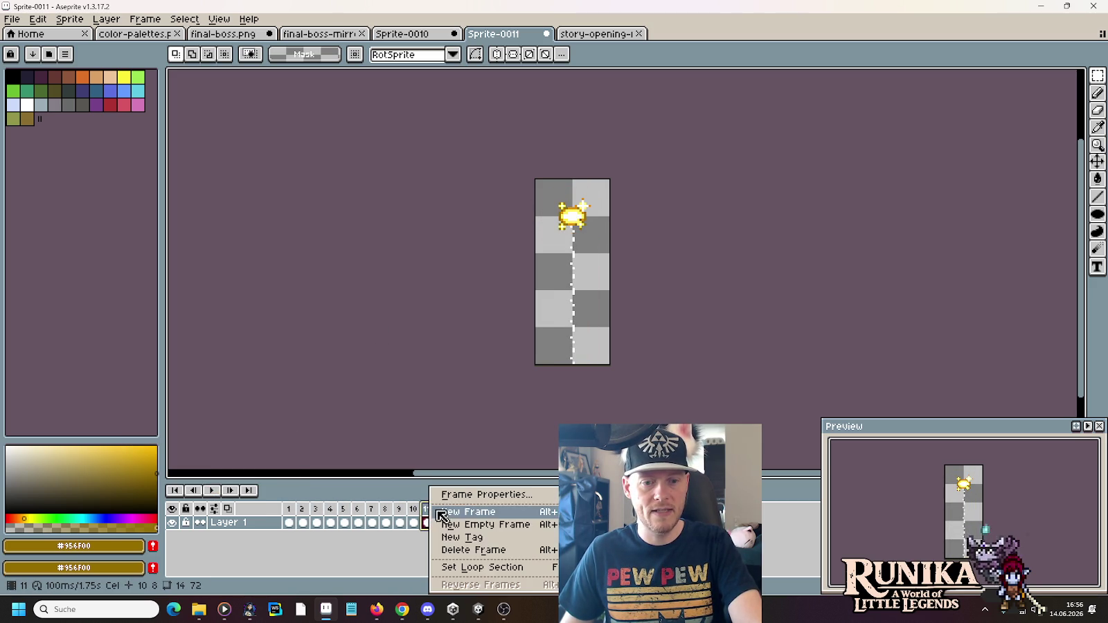
pyautogui.click(463, 550)
pyautogui.press('Return')
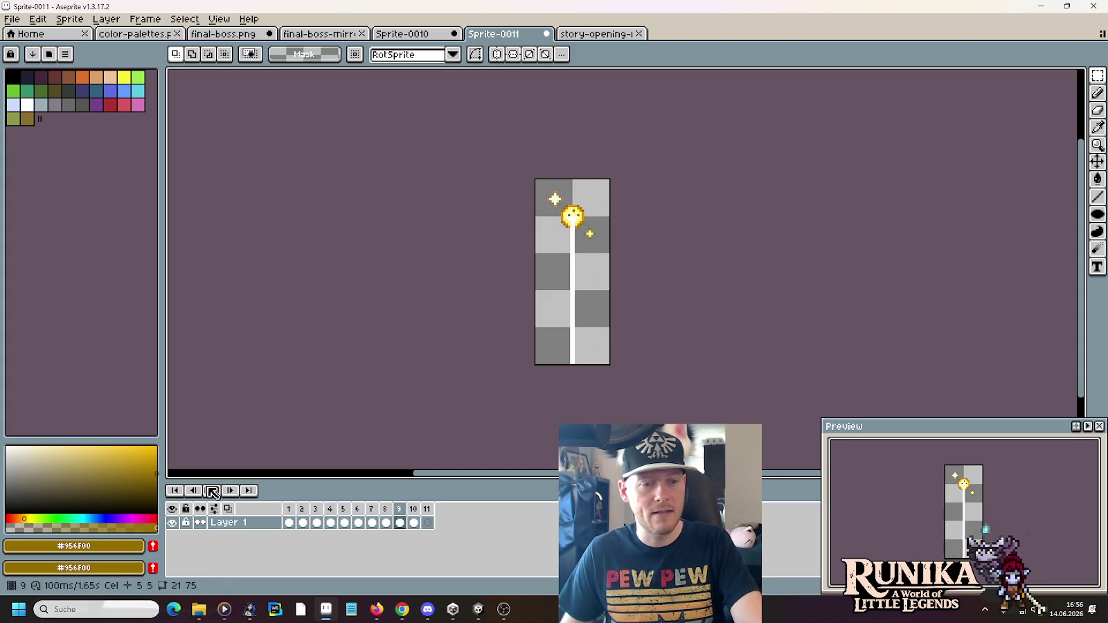
pyautogui.moveTo(289, 509); pyautogui.dragTo(414, 512)
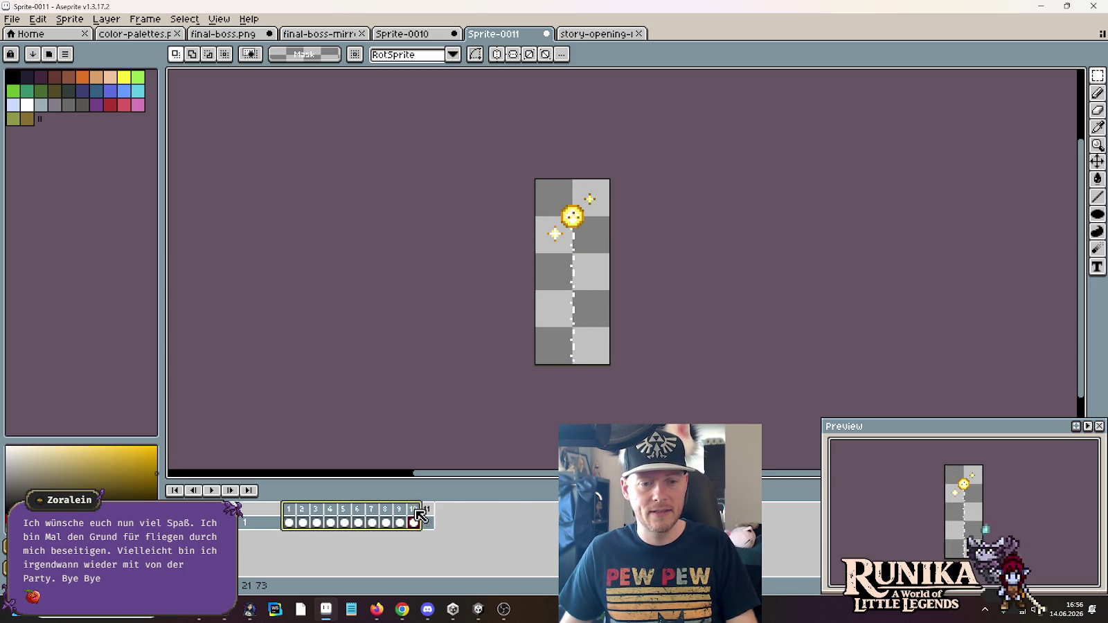
# Change the duration of frames 1–10 and preview the playback
pyautogui.rightClick(414, 511)
pyautogui.click(446, 493)
pyautogui.write('50')
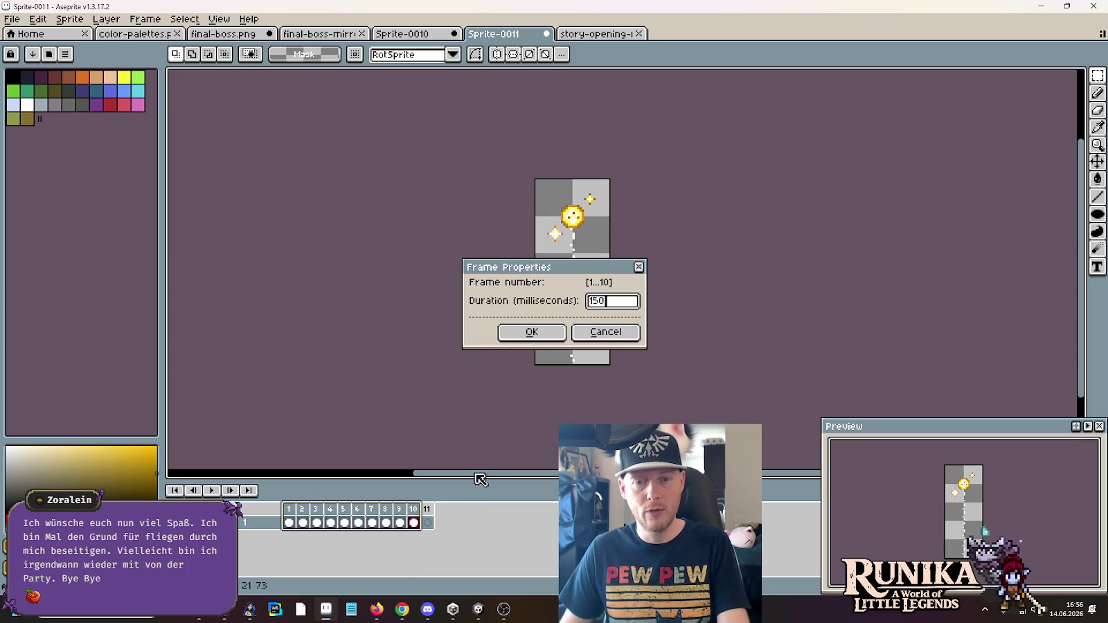
pyautogui.click(522, 331)
pyautogui.click(291, 510)
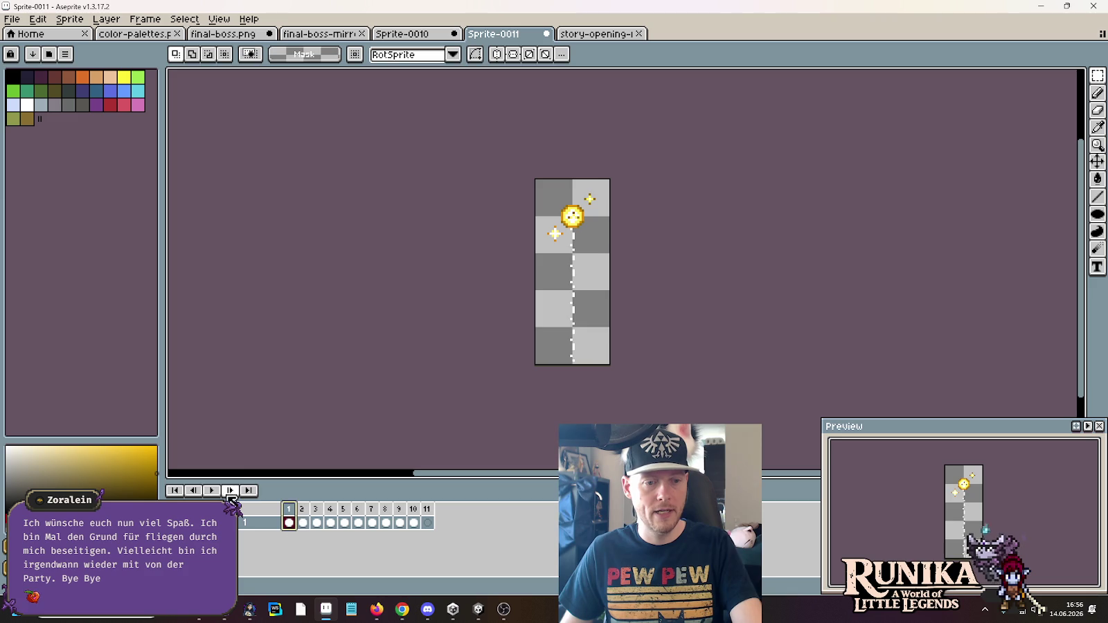
pyautogui.press('Return')
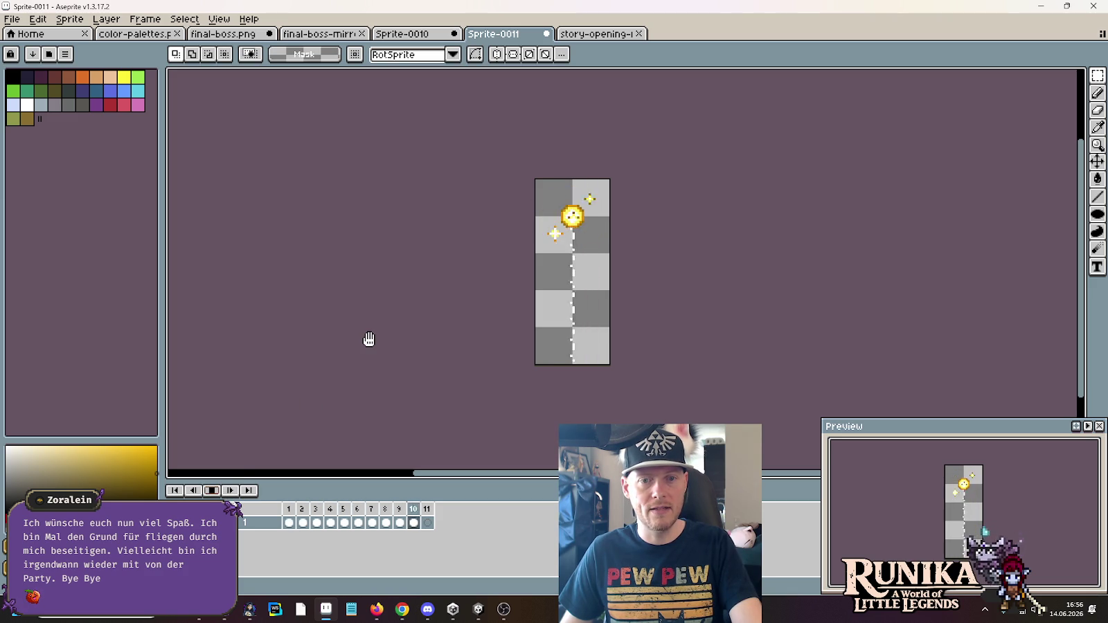
pyautogui.moveTo(289, 523); pyautogui.dragTo(302, 522)
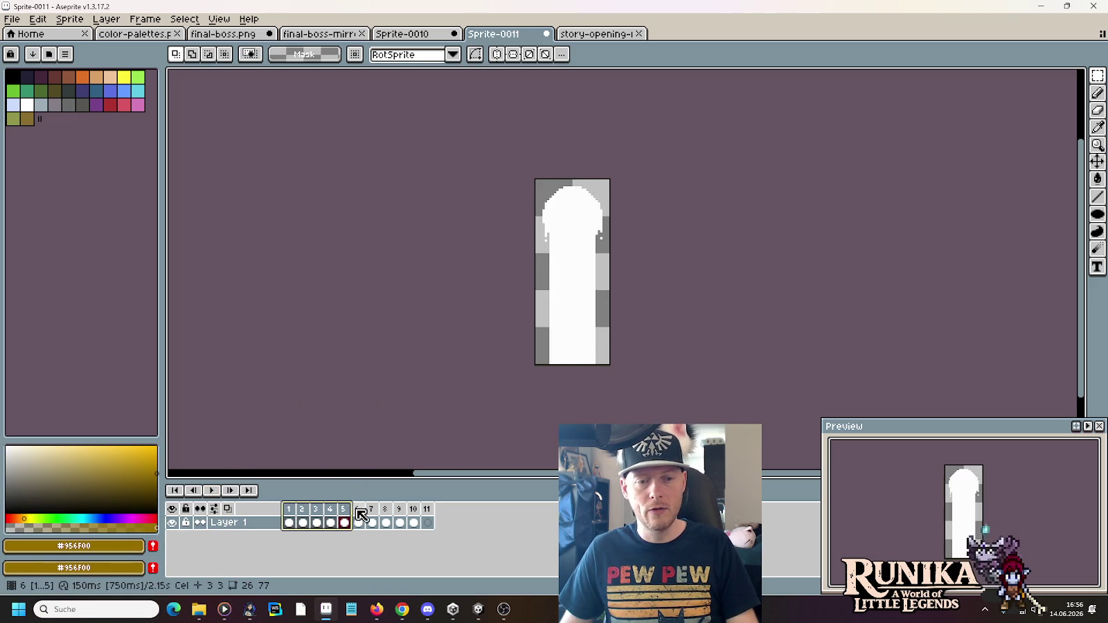
# Set frames 1–10 to 120 ms each and play the animation to check it
pyautogui.moveTo(325, 513); pyautogui.dragTo(414, 513)
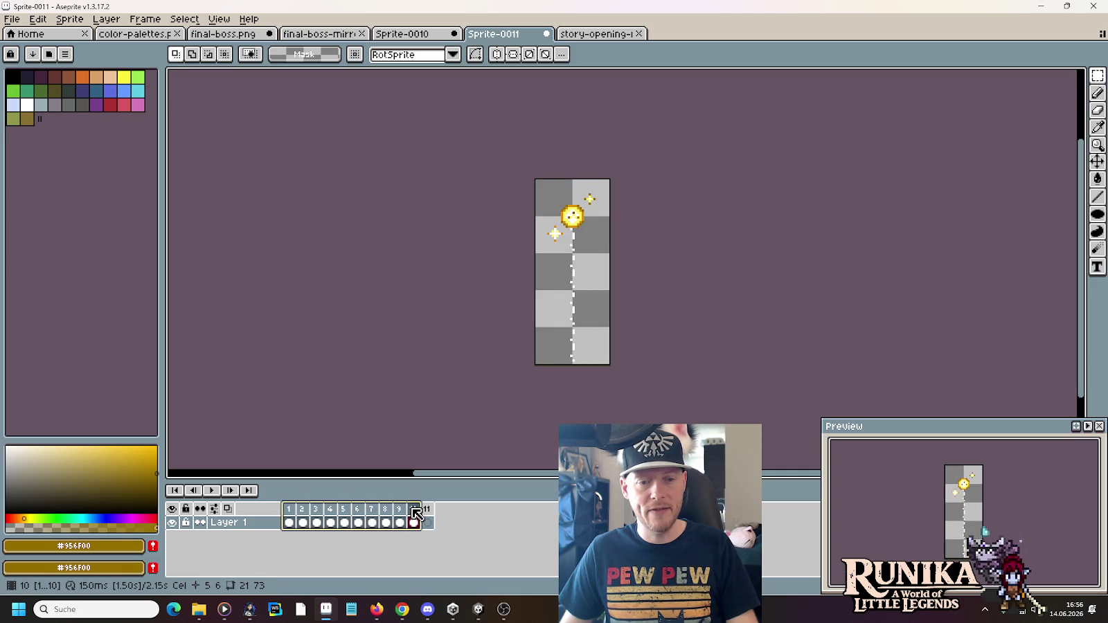
pyautogui.rightClick(413, 509)
pyautogui.click(445, 495)
pyautogui.write('50')
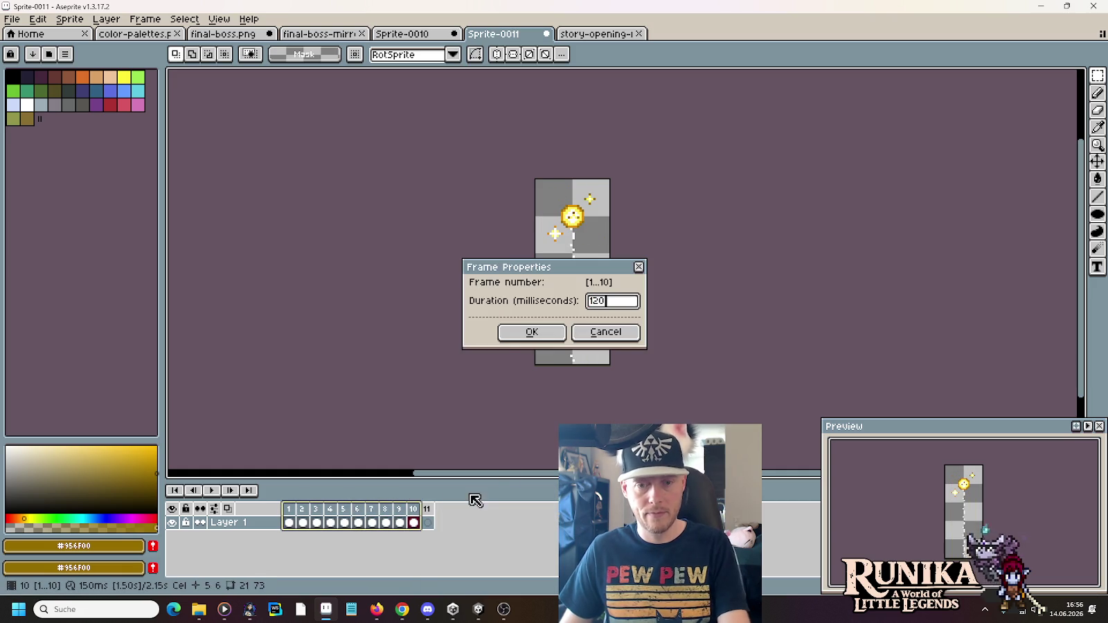
pyautogui.click(539, 331)
pyautogui.click(288, 522)
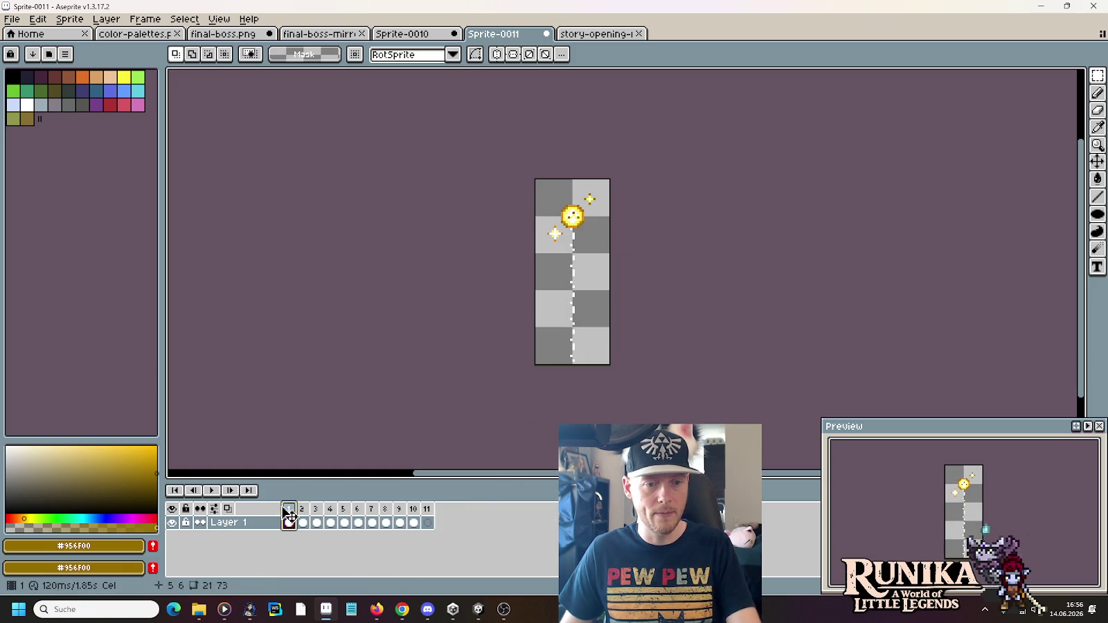
pyautogui.click(211, 491)
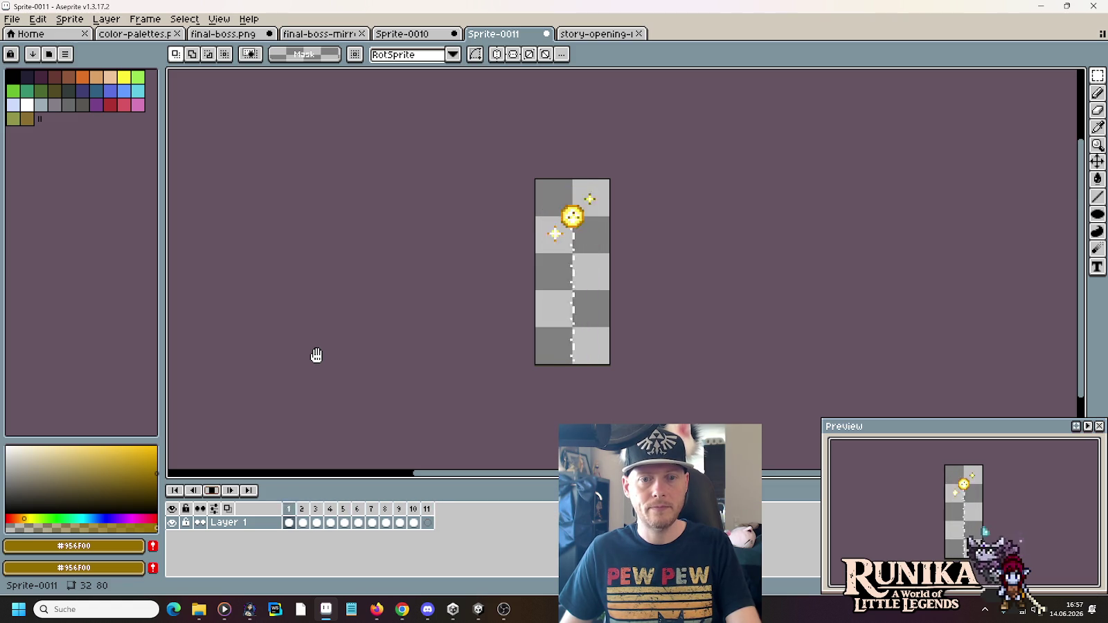
pyautogui.click(220, 490)
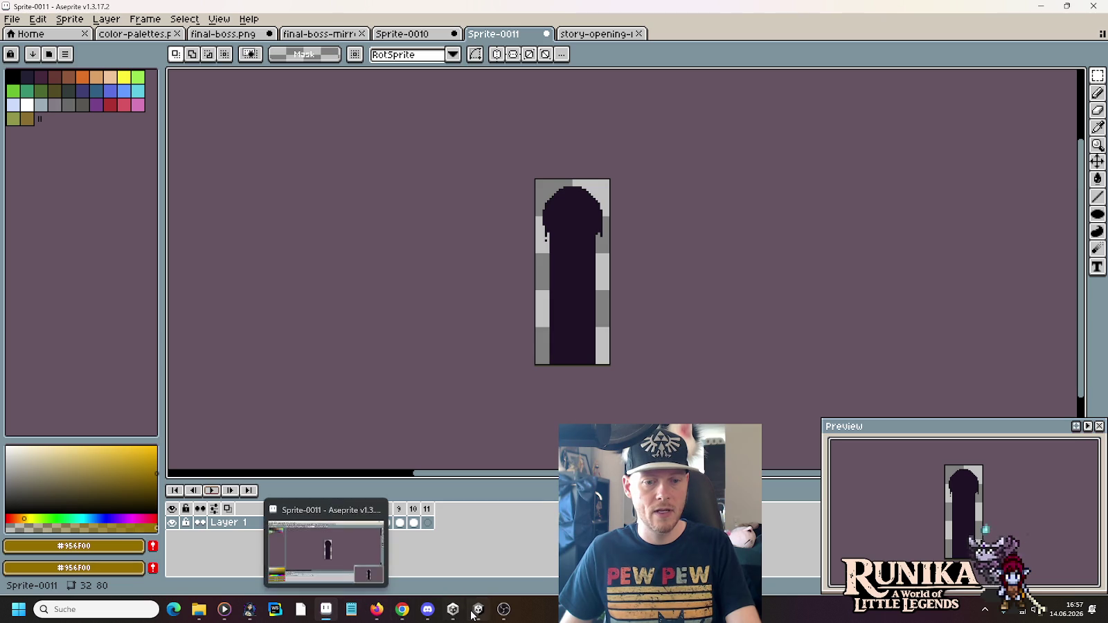
# Close Paint and return to the final-boss.png sheet
pyautogui.click(311, 610)
pyautogui.click(1094, 6)
pyautogui.click(223, 33)
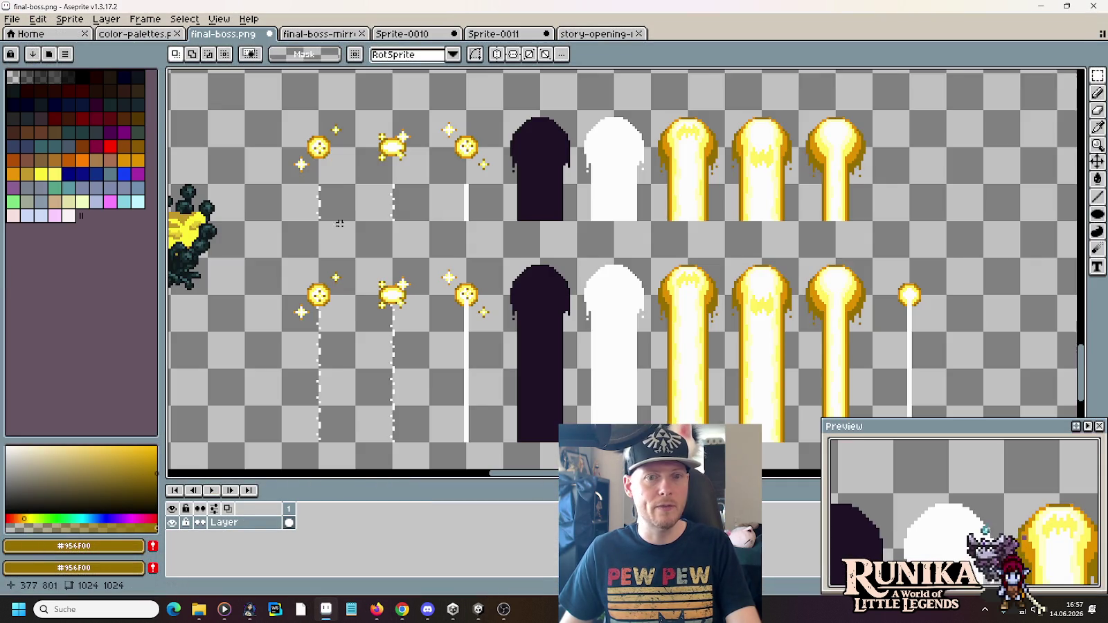
# Move a copy of the glowing orb and its dotted trail into the empty slot beside the beam frames
pyautogui.moveTo(768, 276); pyautogui.dragTo(590, 220)
pyautogui.moveTo(177, 321); pyautogui.dragTo(313, 298)
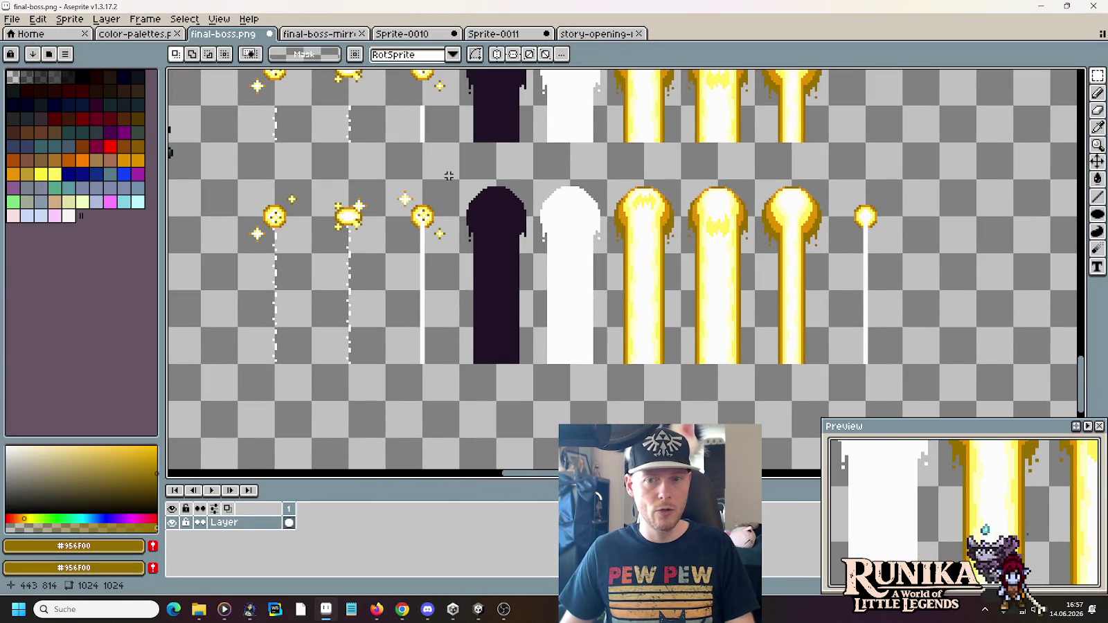
pyautogui.scroll(3, 448, 176)
pyautogui.scroll(2, 548, 187)
pyautogui.moveTo(553, 194); pyautogui.dragTo(929, 300)
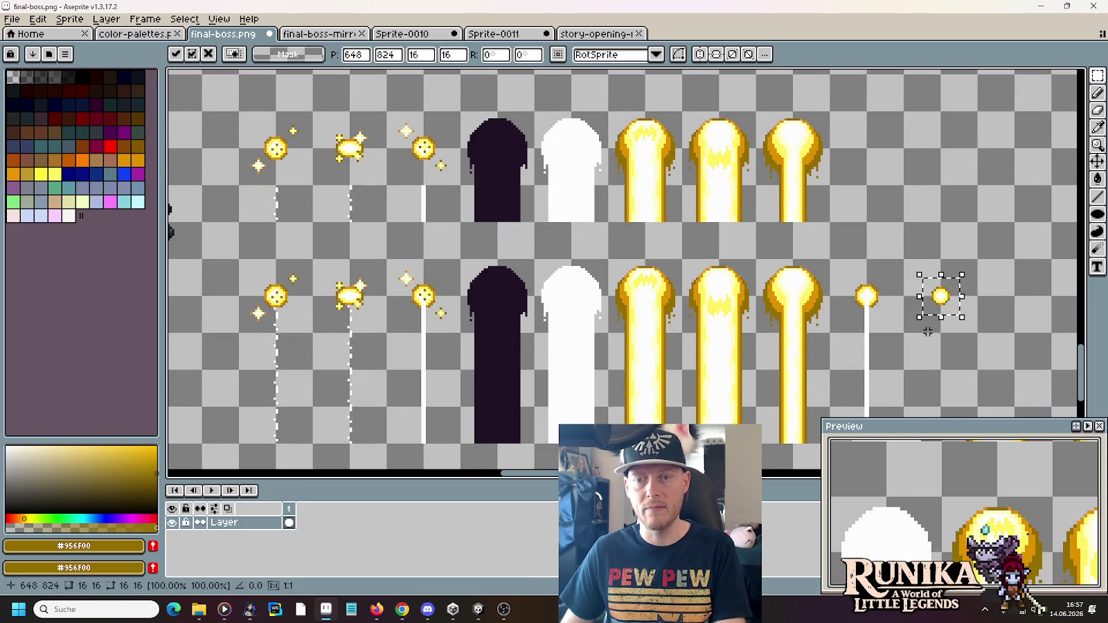
pyautogui.click(849, 304)
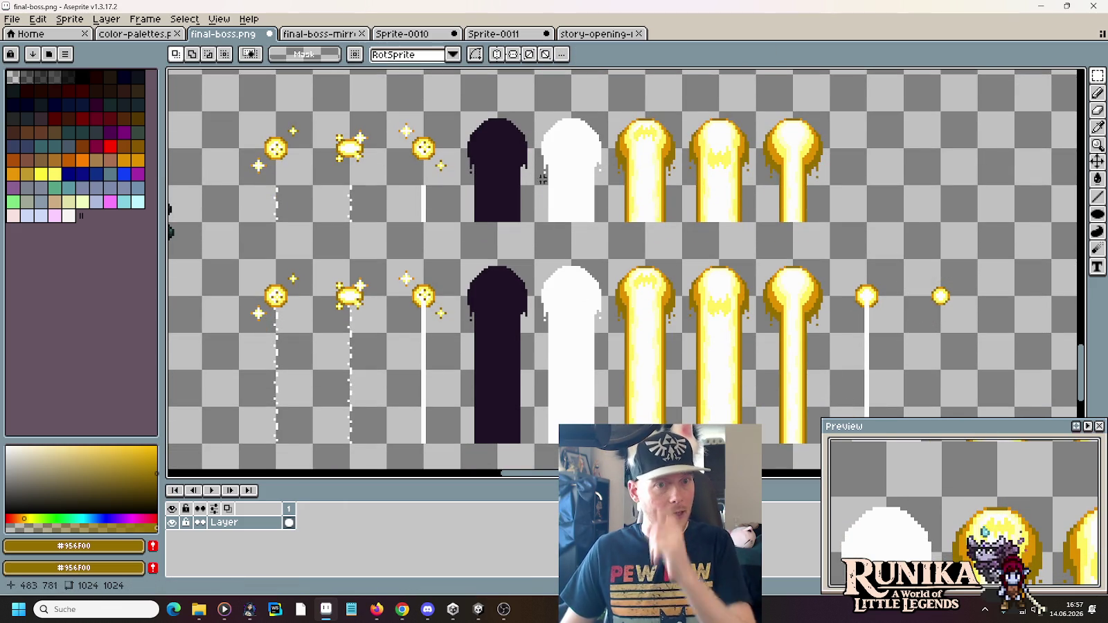
pyautogui.moveTo(385, 185)
pyautogui.mouseDown()
pyautogui.moveTo(310, 223)
pyautogui.moveTo(941, 385)
pyautogui.mouseUp()
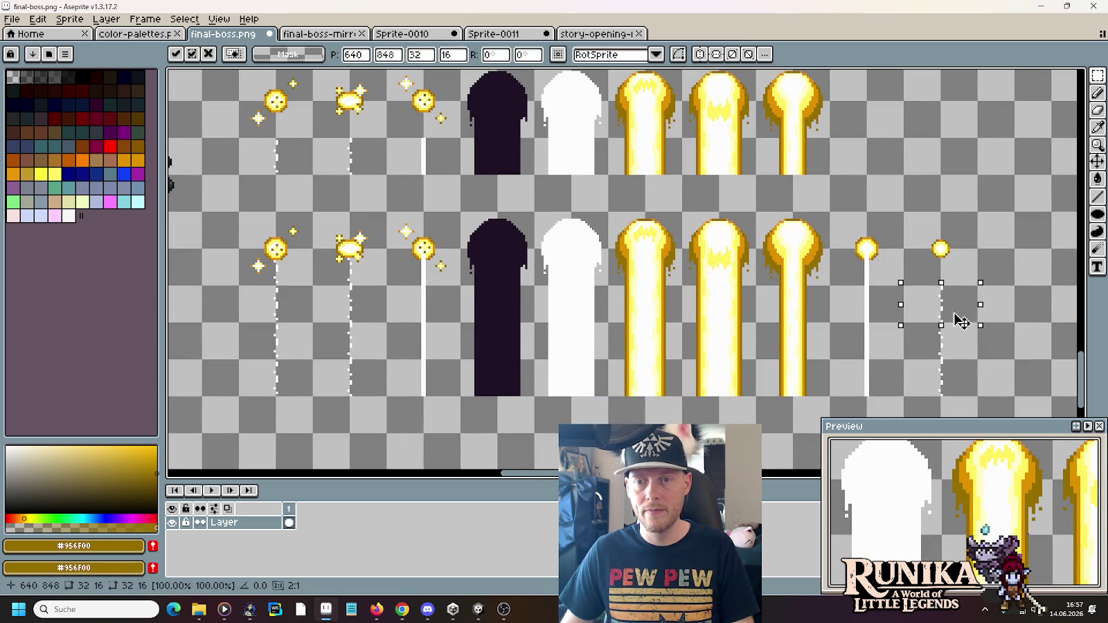
pyautogui.click(986, 330)
# Commit the moved trail pixels and erase a stray white pixel
pyautogui.moveTo(748, 280); pyautogui.dragTo(725, 321)
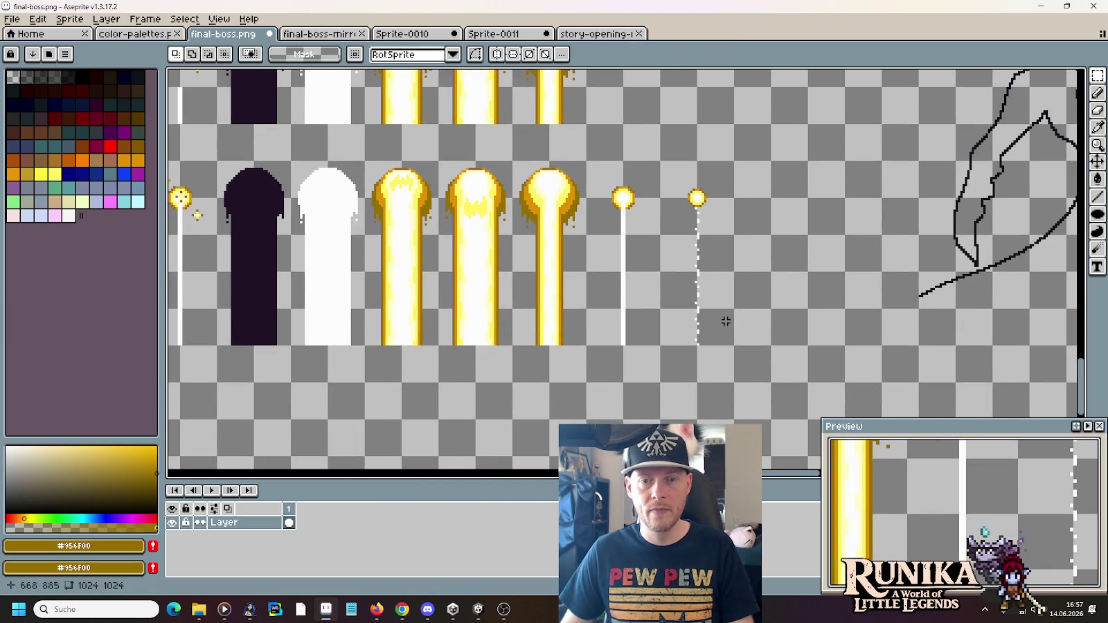
pyautogui.scroll(1, 668, 309)
pyautogui.scroll(-1, 273, 141)
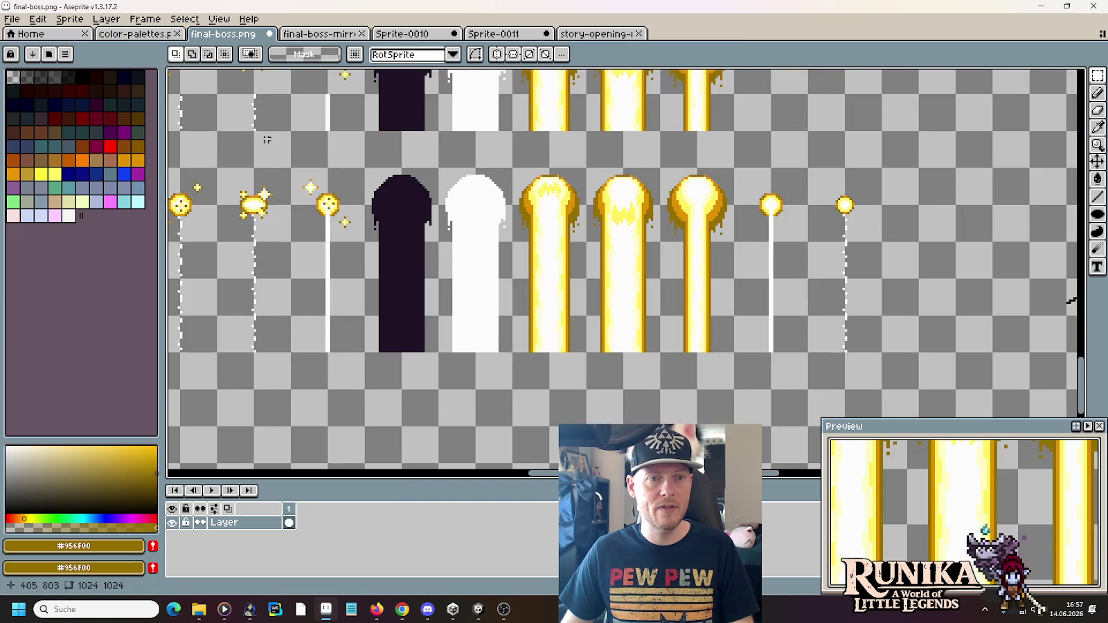
pyautogui.moveTo(247, 136); pyautogui.dragTo(726, 372)
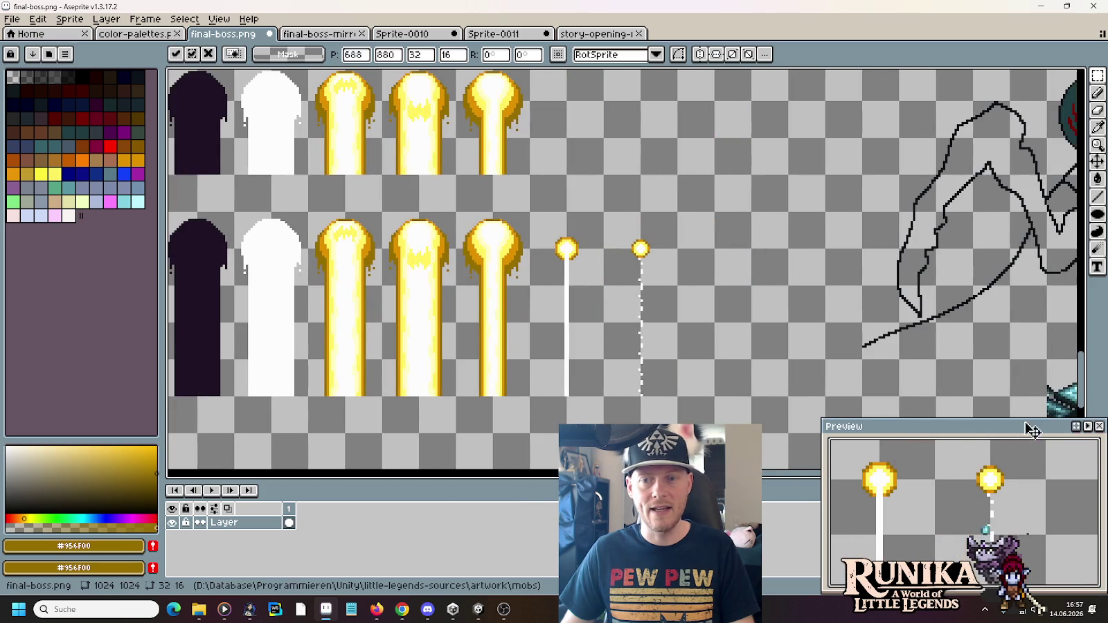
pyautogui.press('Return')
pyautogui.scroll(3, 797, 380)
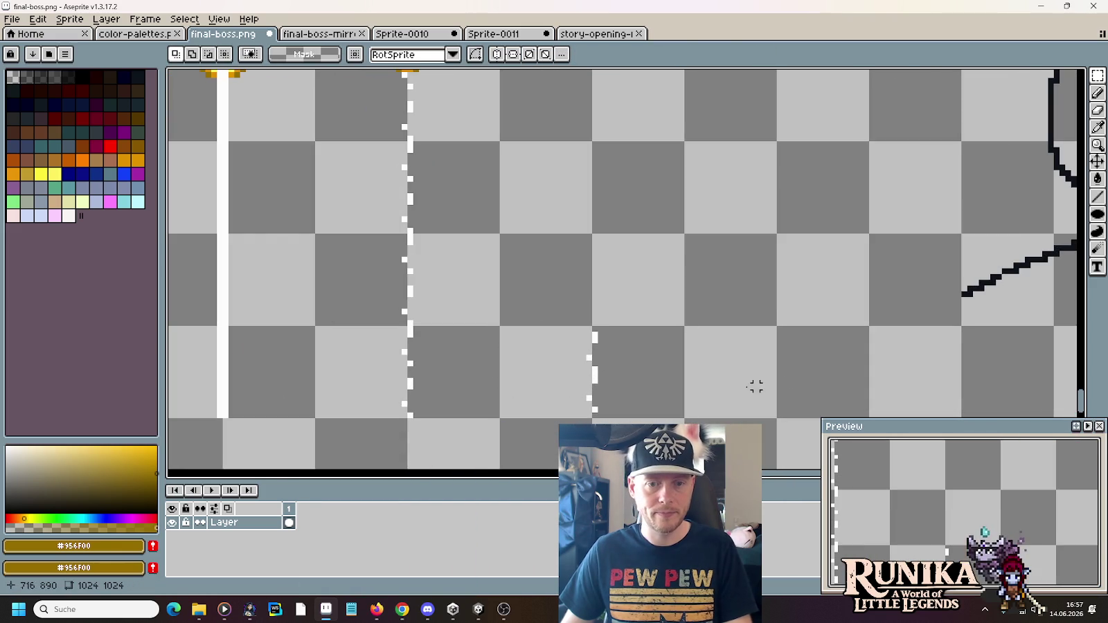
pyautogui.moveTo(588, 363); pyautogui.dragTo(618, 380)
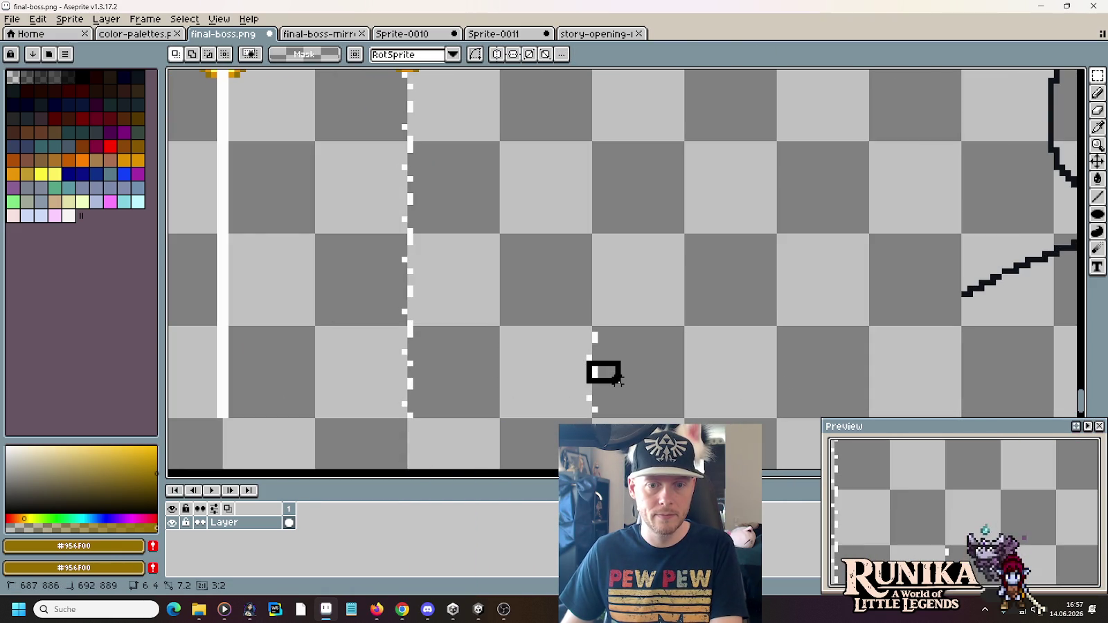
pyautogui.click(594, 337)
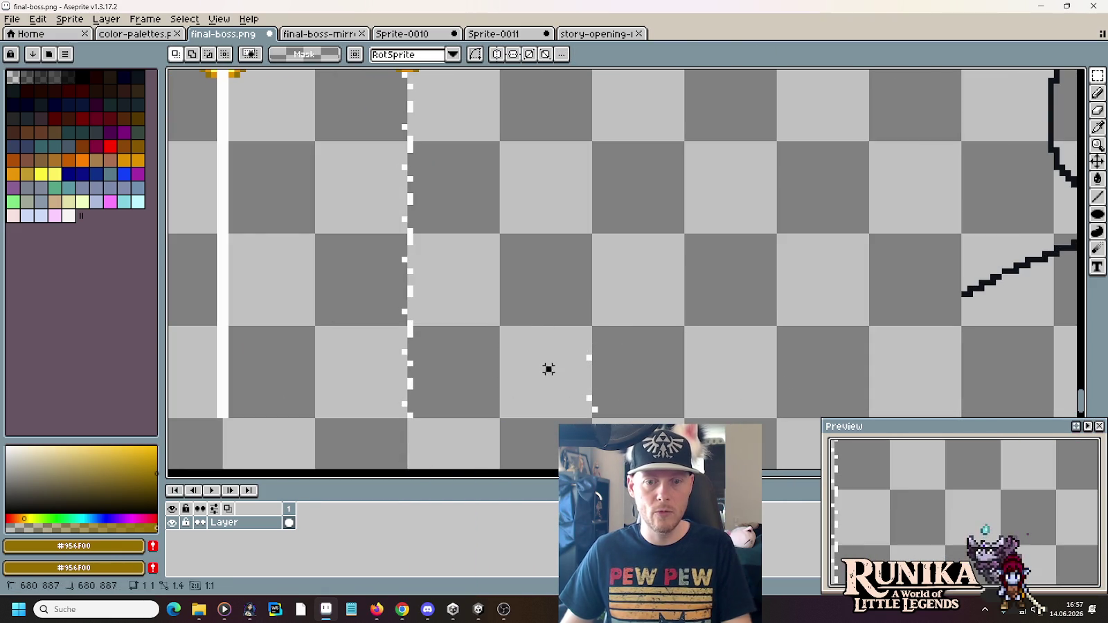
# Select a 32x32 section of the dotted trail, then drop the selection
pyautogui.moveTo(566, 374)
pyautogui.mouseDown()
pyautogui.moveTo(630, 403)
pyautogui.moveTo(584, 371)
pyautogui.mouseUp()
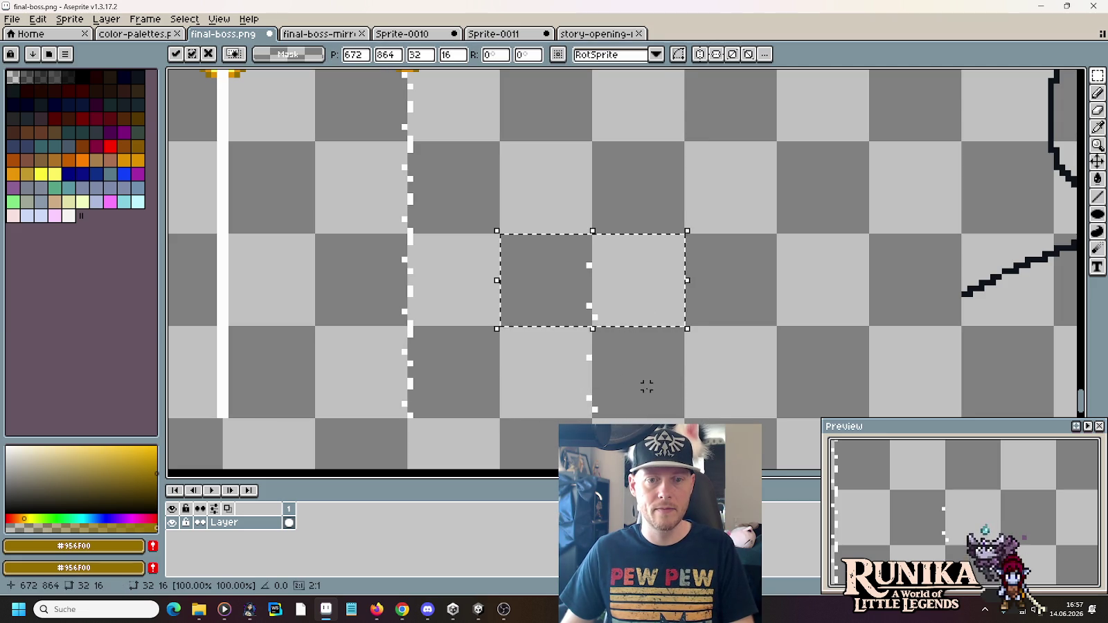
pyautogui.moveTo(646, 386); pyautogui.dragTo(589, 306)
pyautogui.scroll(-1, 588, 307)
pyautogui.scroll(-1, 588, 307)
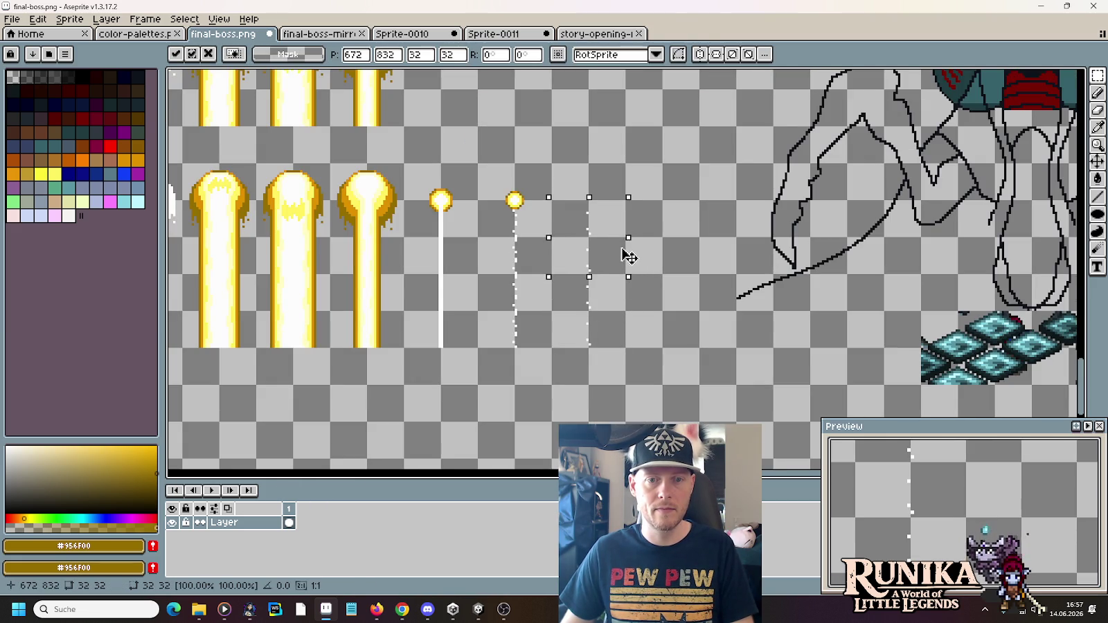
pyautogui.click(713, 346)
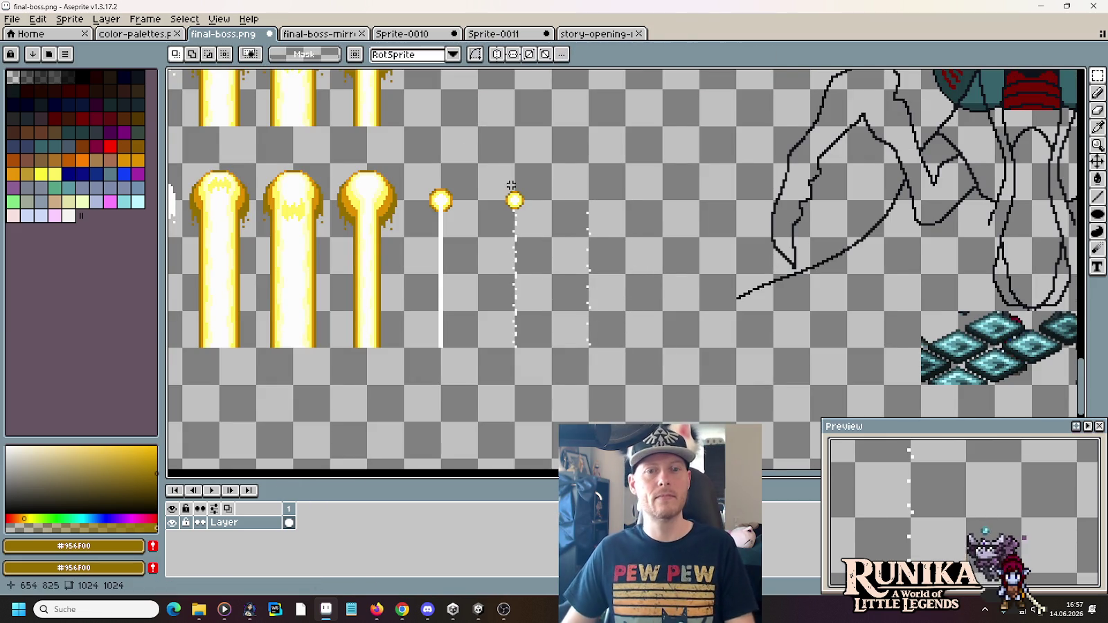
pyautogui.scroll(3, 625, 307)
pyautogui.scroll(1, 739, 375)
# Select the sparkle sprite and the orb-beam trail column, then switch to story-opening-full.png
pyautogui.moveTo(476, 297); pyautogui.dragTo(595, 303)
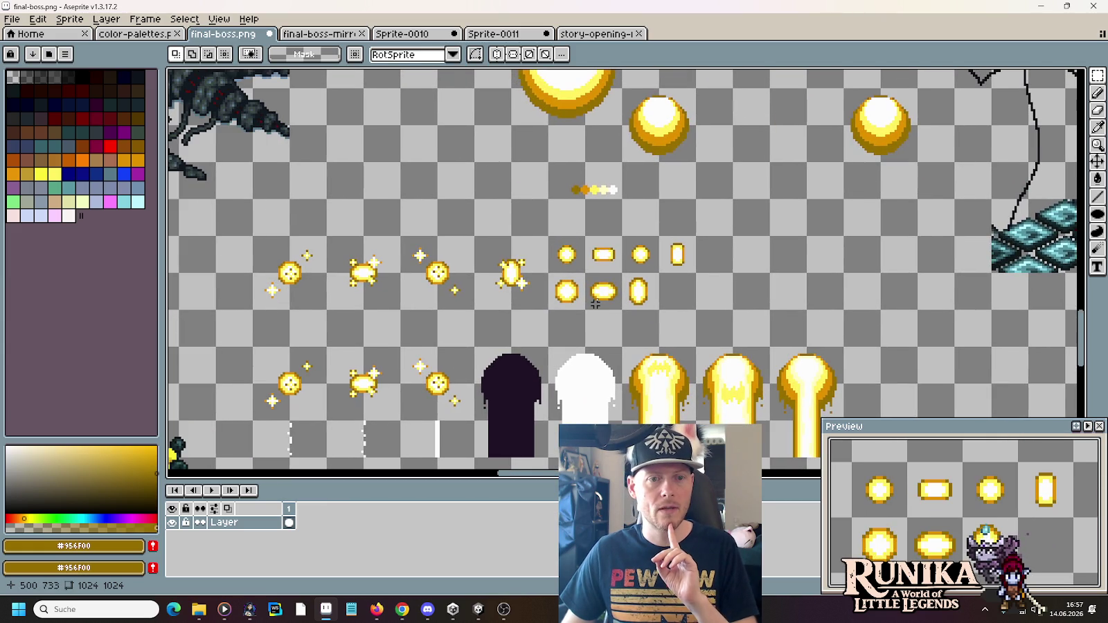
pyautogui.scroll(3, 431, 307)
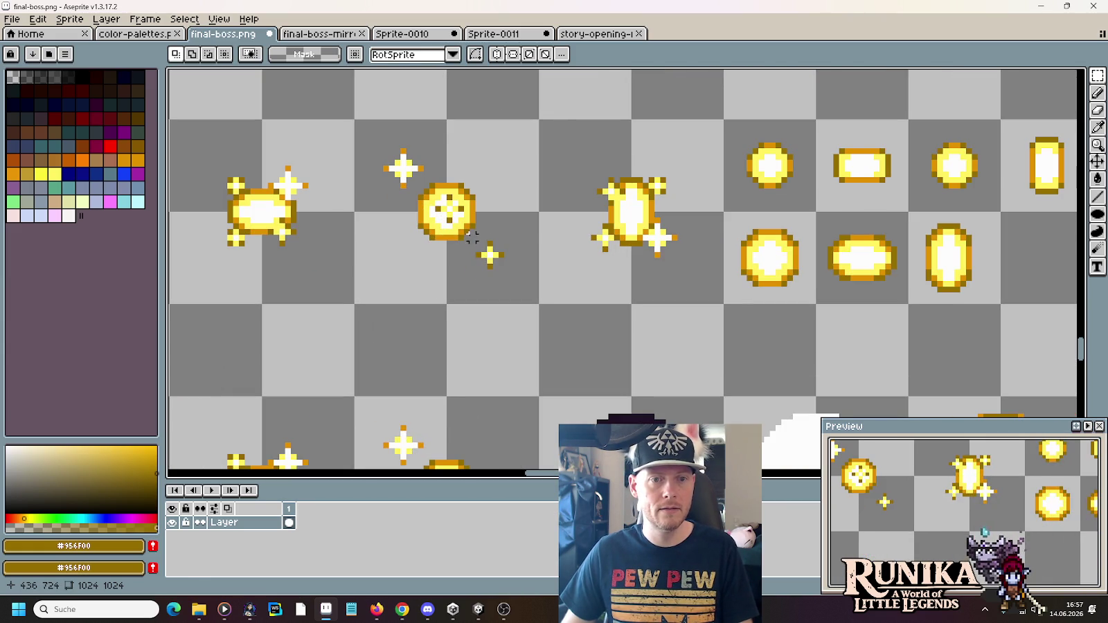
pyautogui.moveTo(469, 234); pyautogui.dragTo(529, 288)
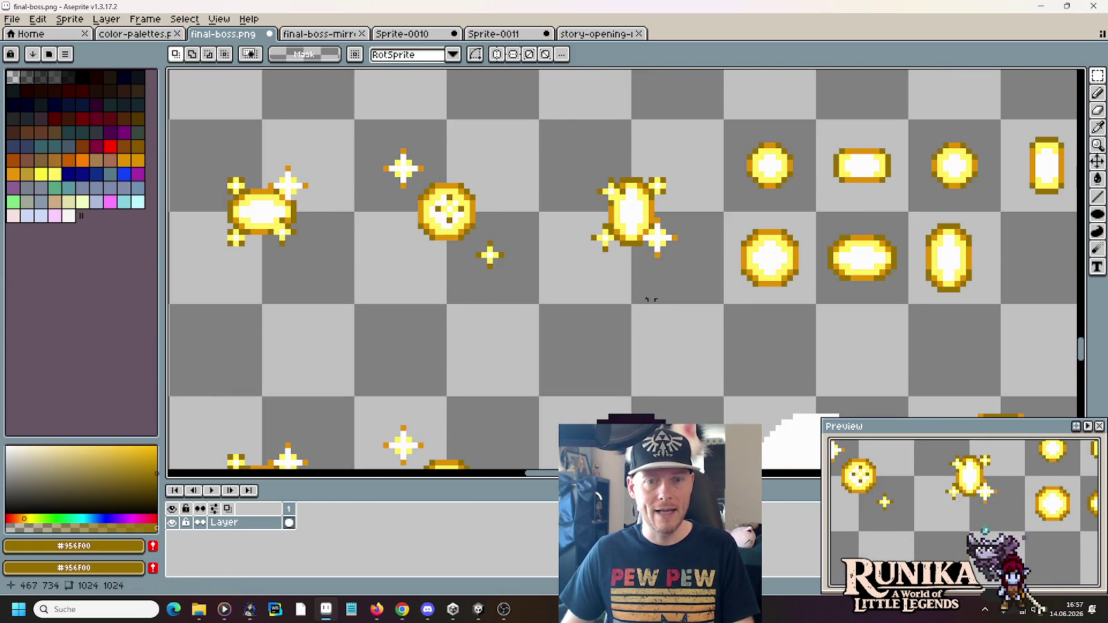
pyautogui.scroll(-2, 651, 299)
pyautogui.scroll(-1, 586, 170)
pyautogui.moveTo(586, 170); pyautogui.dragTo(336, 47)
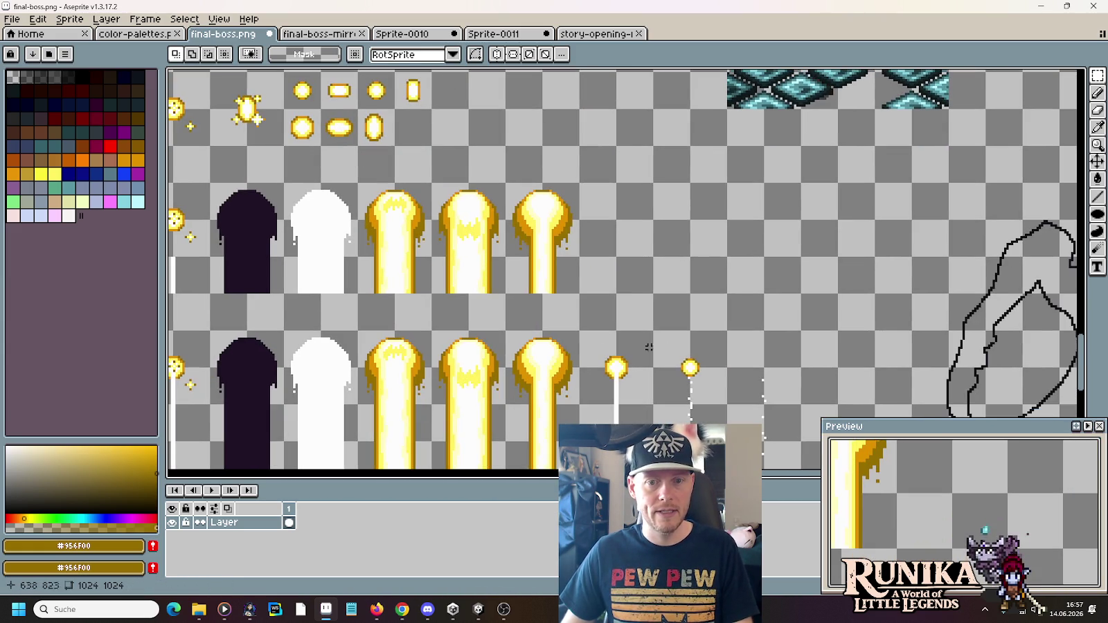
pyautogui.moveTo(649, 347)
pyautogui.mouseDown()
pyautogui.moveTo(630, 248)
pyautogui.moveTo(589, 174)
pyautogui.moveTo(817, 289)
pyautogui.mouseUp()
pyautogui.scroll(1, 822, 294)
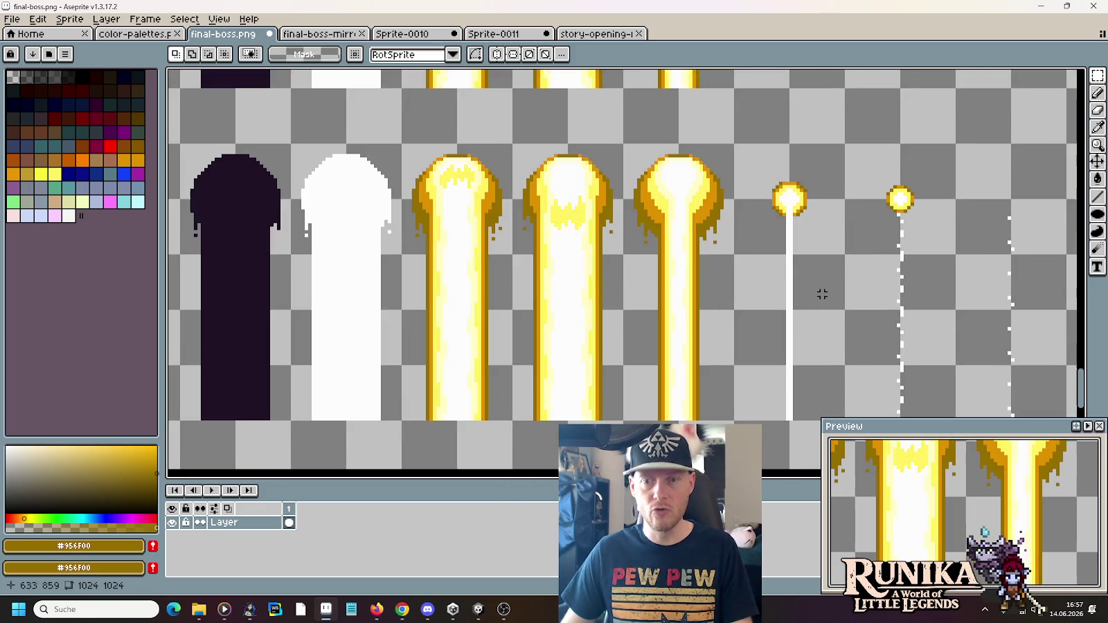
pyautogui.scroll(-3, 822, 295)
pyautogui.scroll(2, 680, 283)
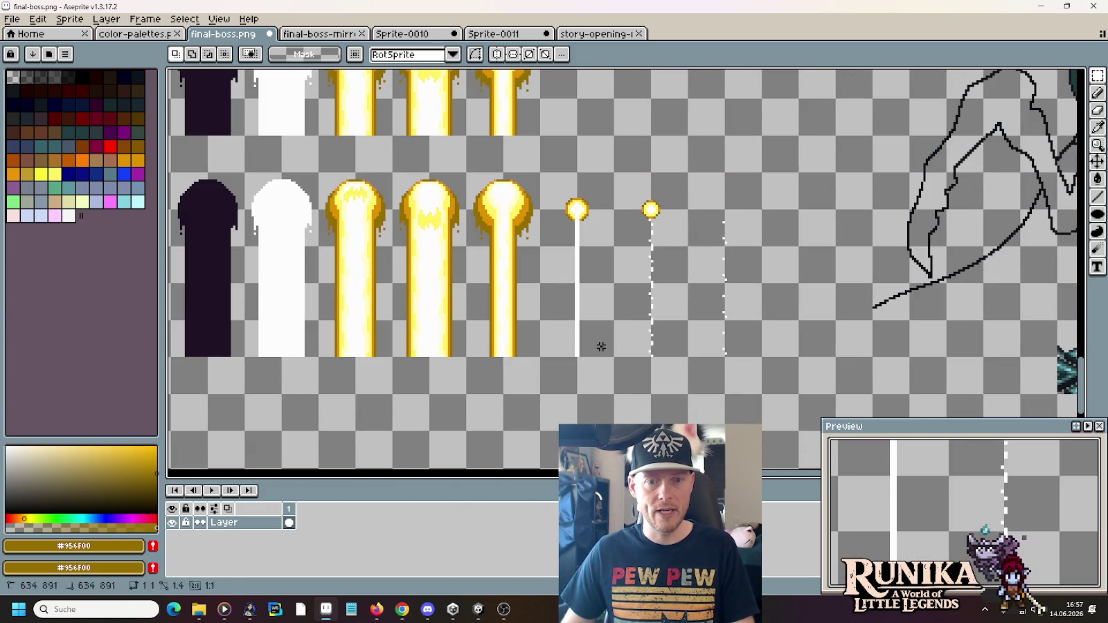
pyautogui.moveTo(601, 346); pyautogui.dragTo(540, 173)
pyautogui.click(586, 35)
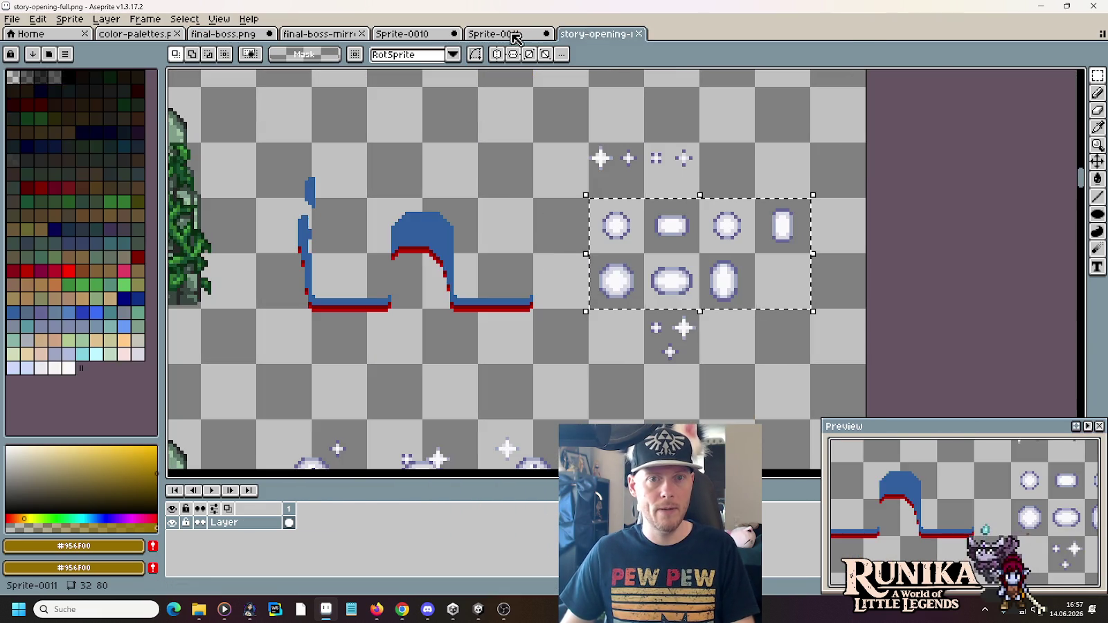
# Copy frame 9's beam content between the animation and the final-boss sheet
pyautogui.click(512, 34)
pyautogui.click(414, 512)
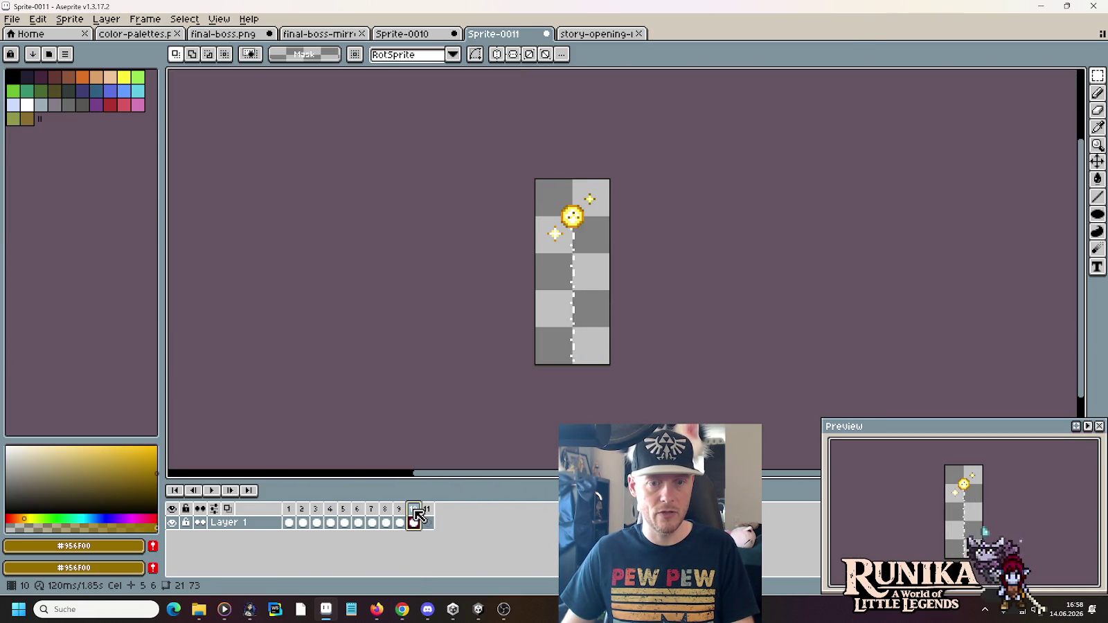
pyautogui.click(399, 513)
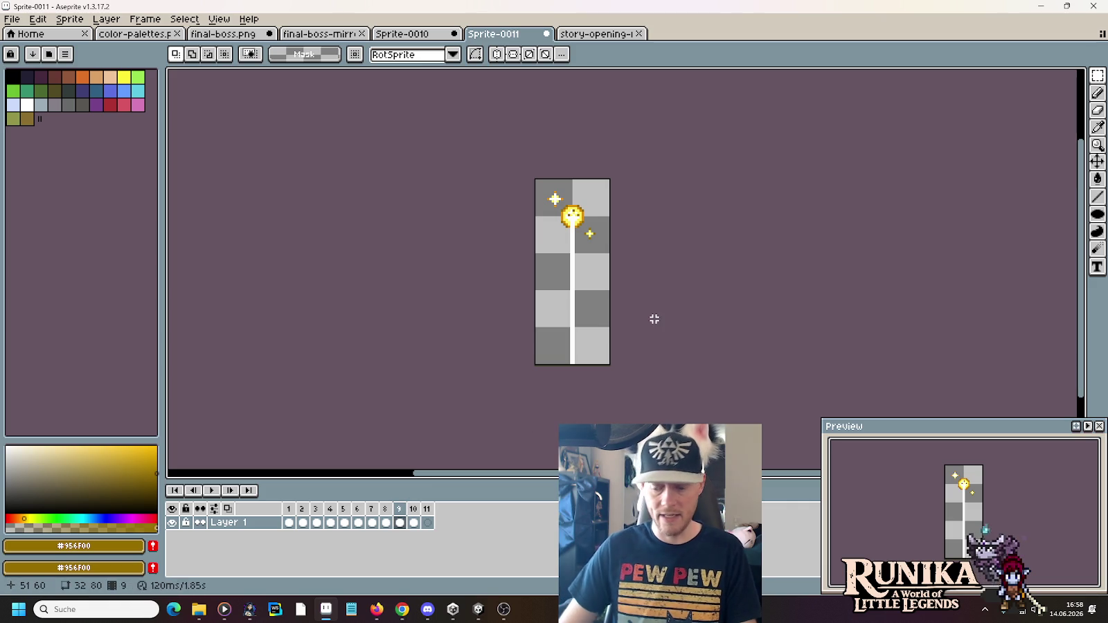
pyautogui.hotkey('ctrl', 'a')
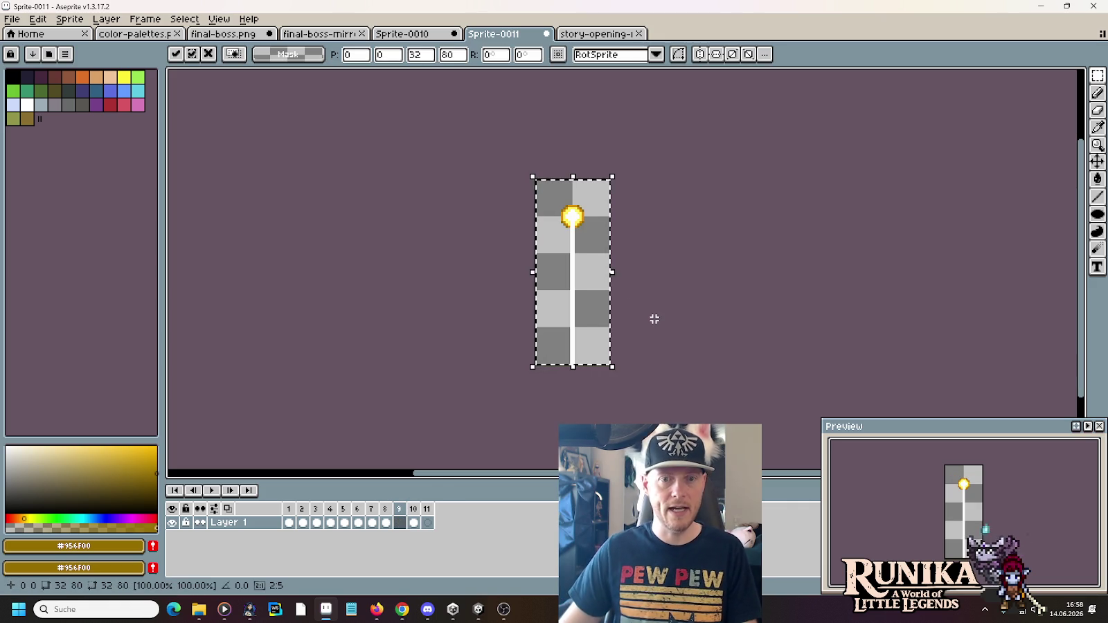
pyautogui.hotkey('ctrl', 'c')
pyautogui.hotkey('ctrl', 'shift', 'Tab')
pyautogui.hotkey('ctrl', 'shift', 'Tab')
pyautogui.hotkey('ctrl', 'shift', 'Tab')
pyautogui.hotkey('ctrl', 'v')
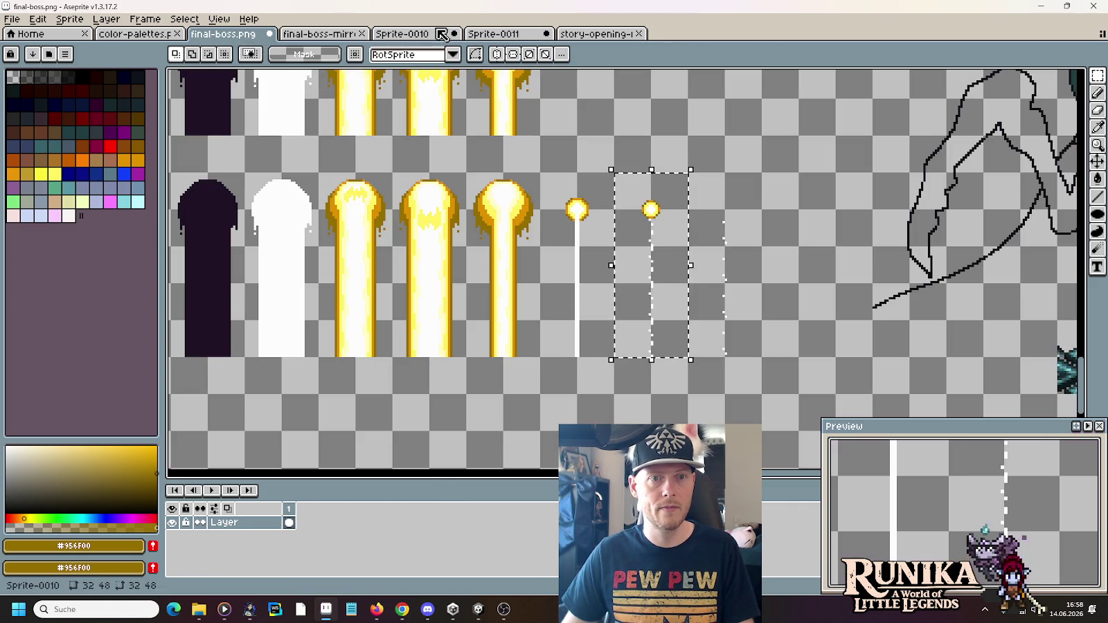
pyautogui.hotkey('ctrl', 'Tab')
pyautogui.hotkey('ctrl', 'Tab')
pyautogui.hotkey('ctrl', 'Tab')
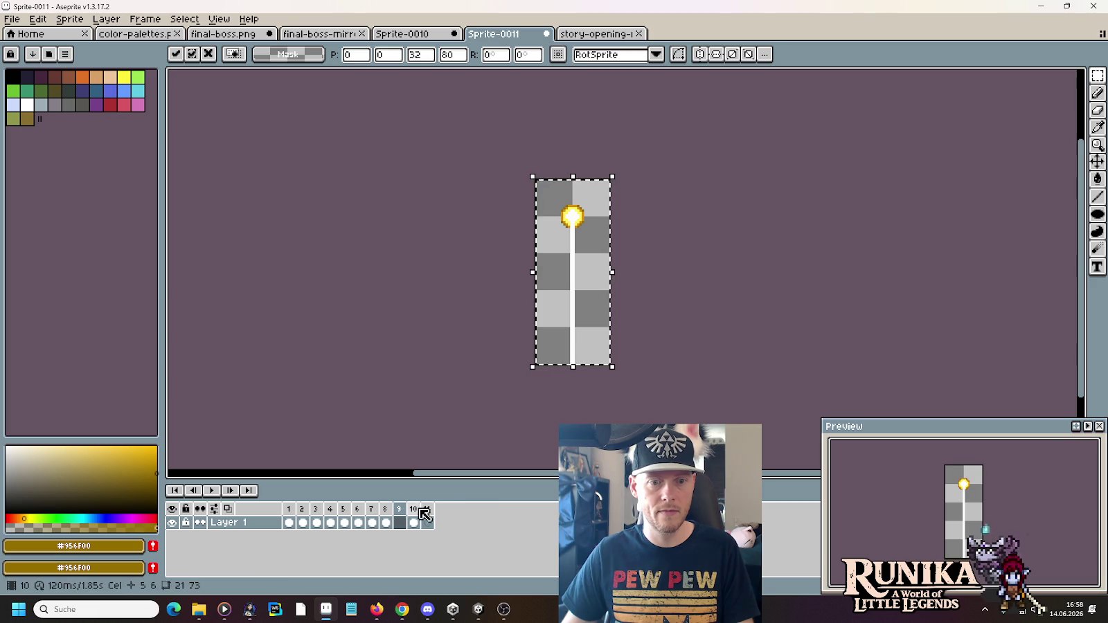
# Clear frame 10, paste the dotted beam piece into it, and select the next piece
pyautogui.press('Delete')
pyautogui.hotkey('ctrl', 'v')
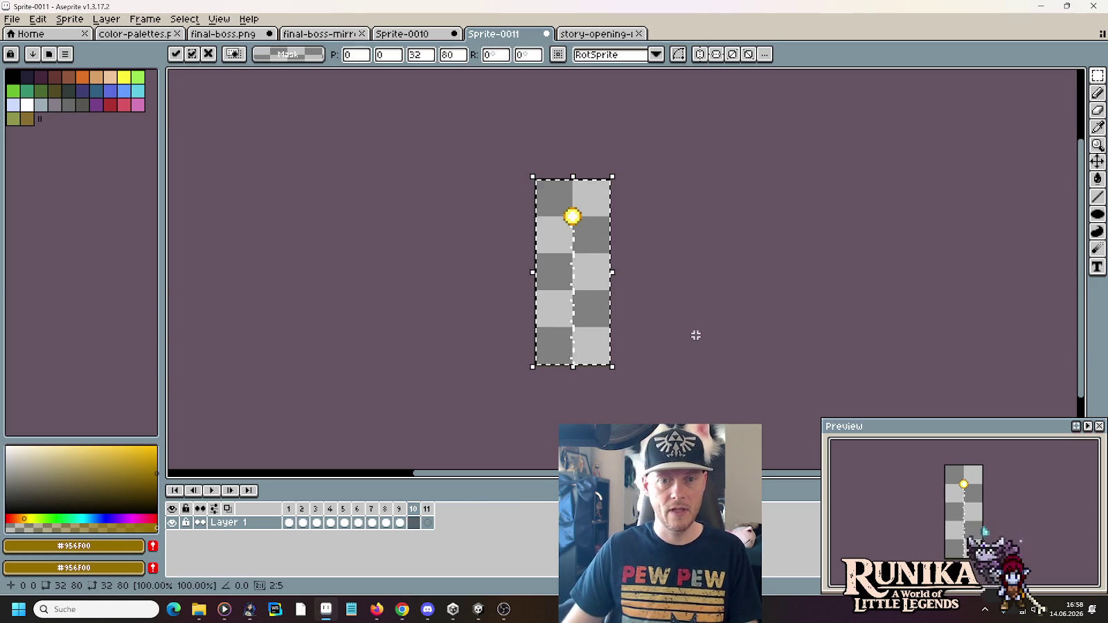
pyautogui.click(227, 39)
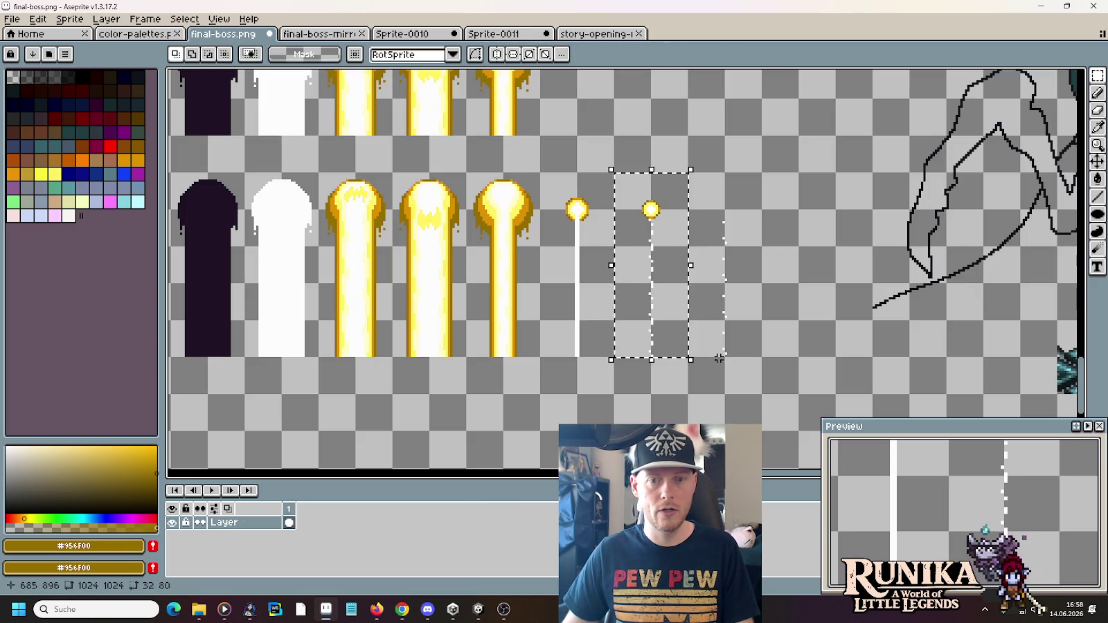
pyautogui.moveTo(682, 239); pyautogui.dragTo(713, 235)
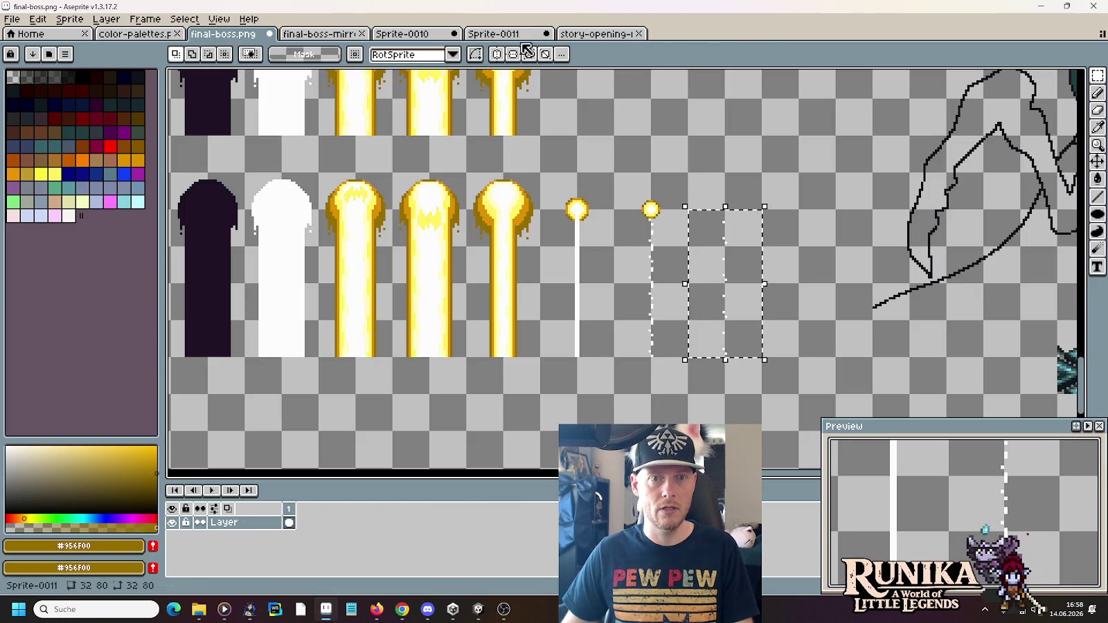
pyautogui.click(493, 34)
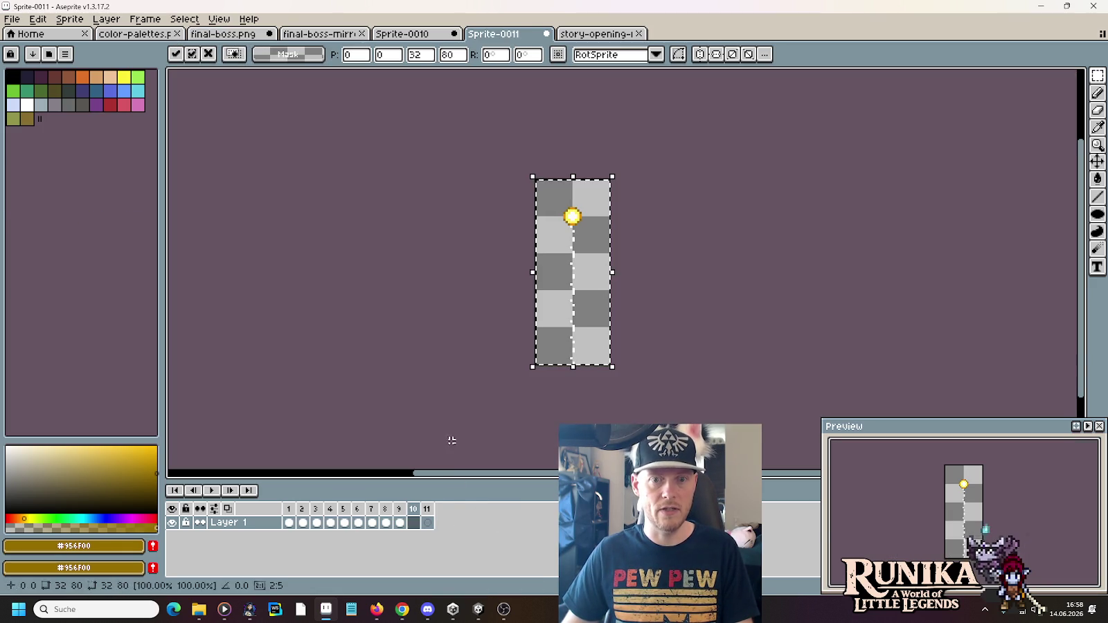
# Add empty frame 11 with the faint dotted beam pasted in, then play from frame 1
pyautogui.rightClick(411, 513)
pyautogui.click(444, 524)
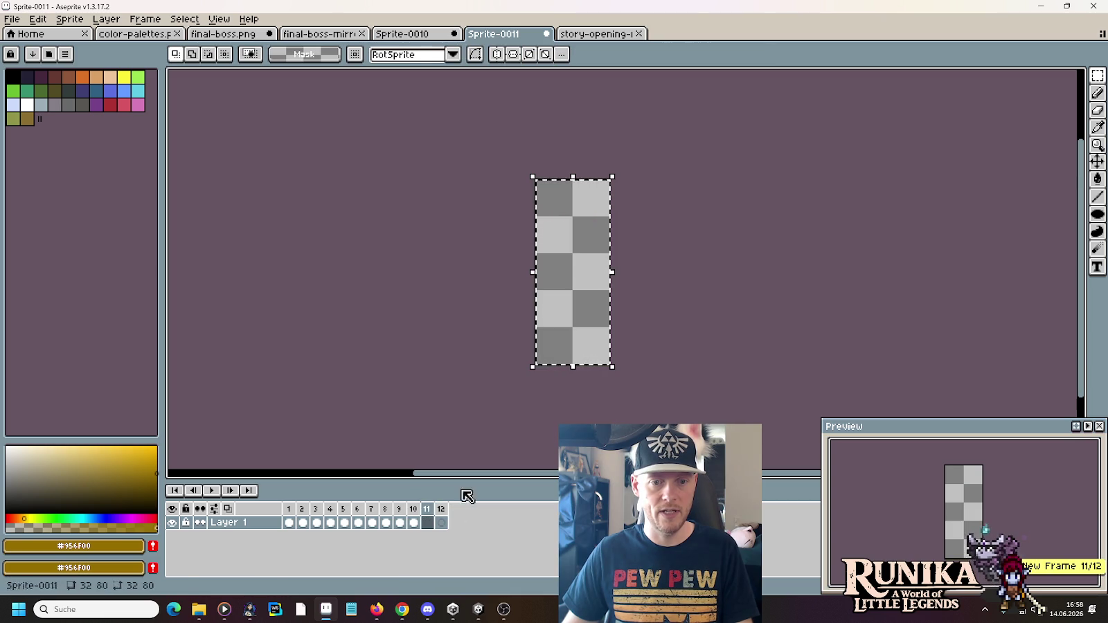
pyautogui.hotkey('ctrl', 'v')
pyautogui.click(677, 334)
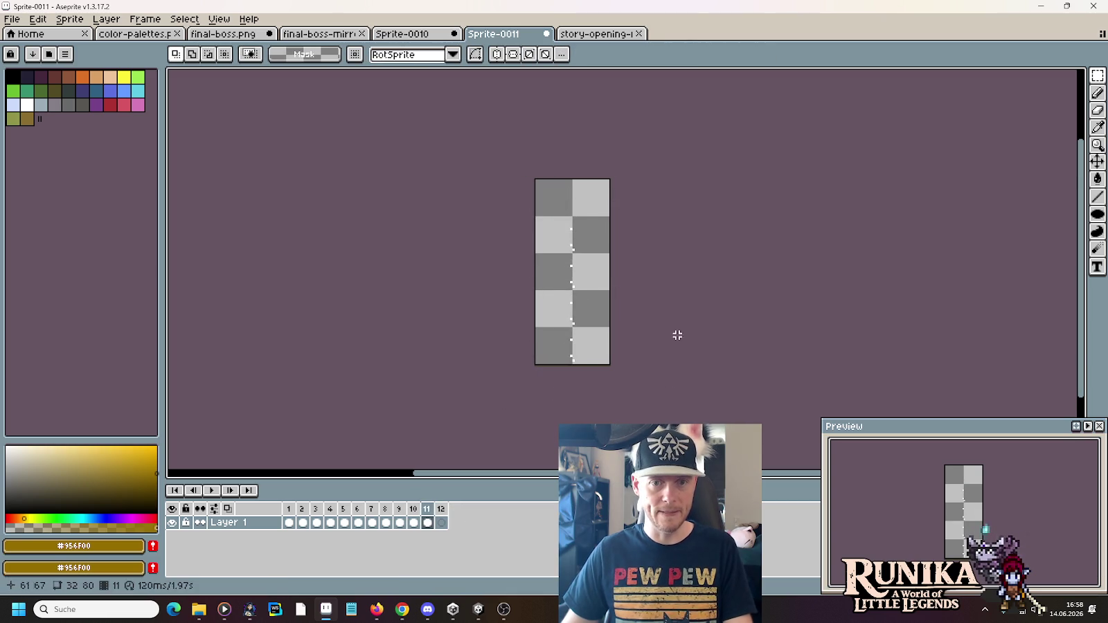
pyautogui.click(294, 510)
pyautogui.press('Return')
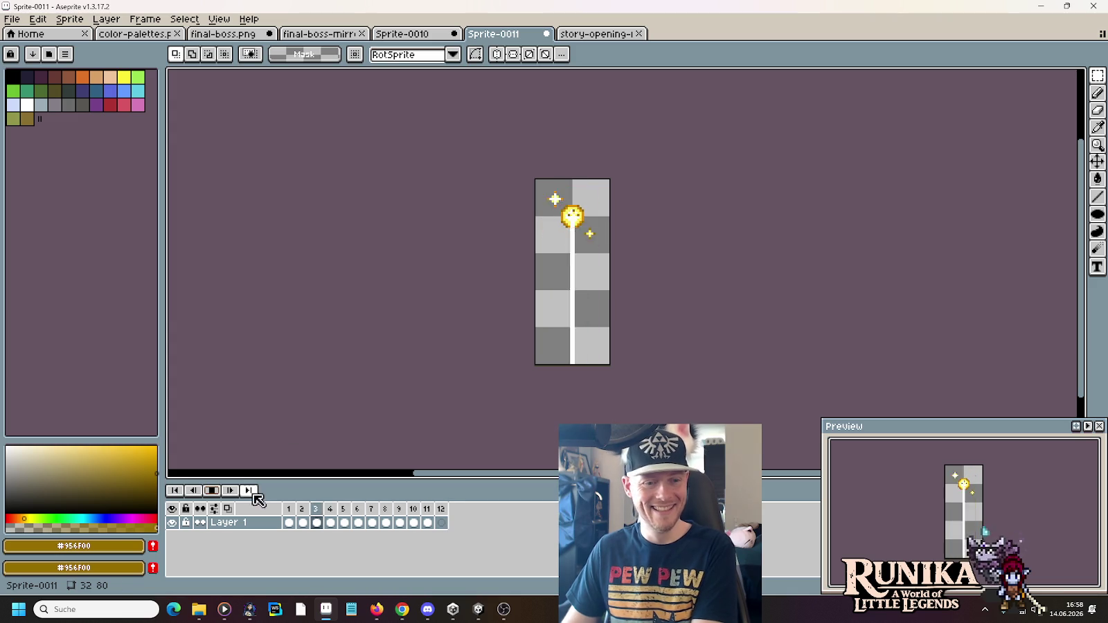
pyautogui.press('Return')
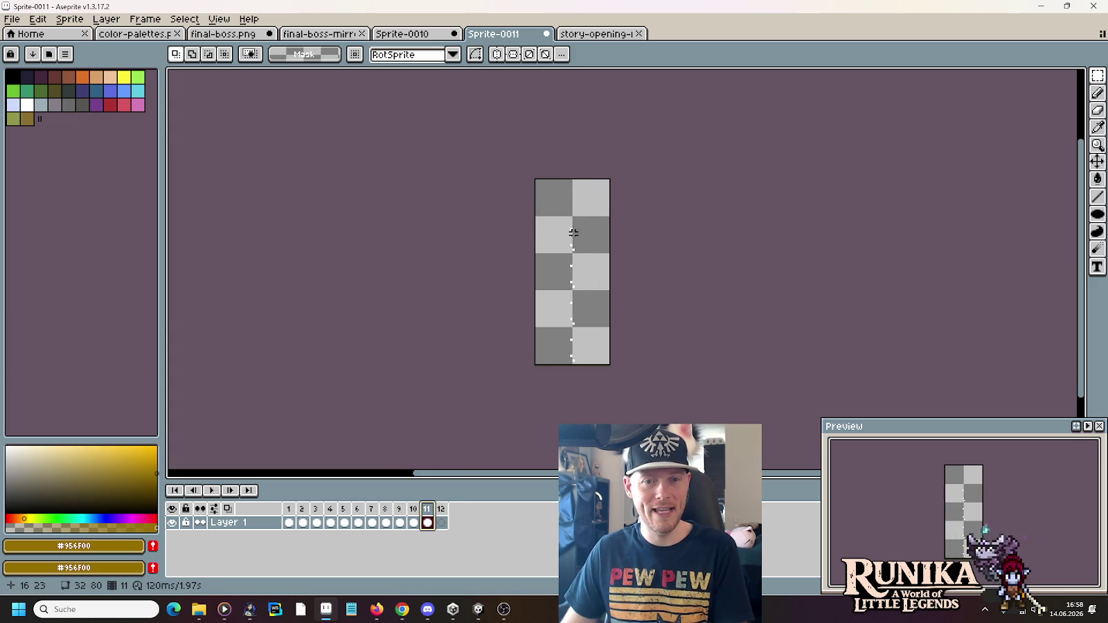
pyautogui.scroll(1, 573, 233)
pyautogui.moveTo(555, 259); pyautogui.dragTo(588, 238)
pyautogui.click(559, 296)
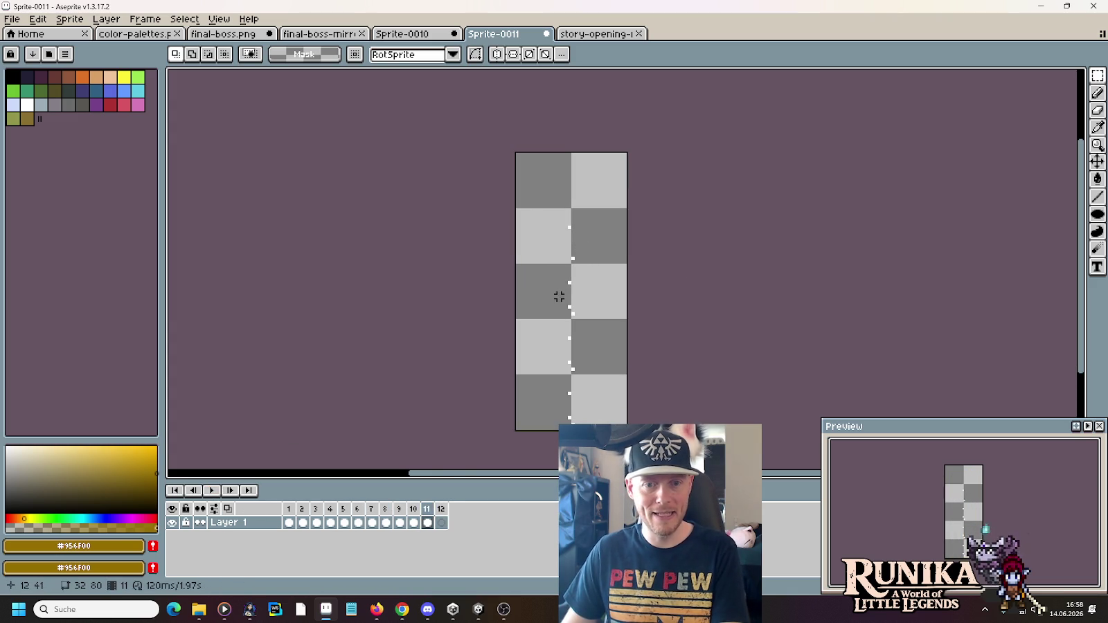
pyautogui.moveTo(585, 313); pyautogui.dragTo(590, 296)
pyautogui.moveTo(561, 351); pyautogui.dragTo(583, 359)
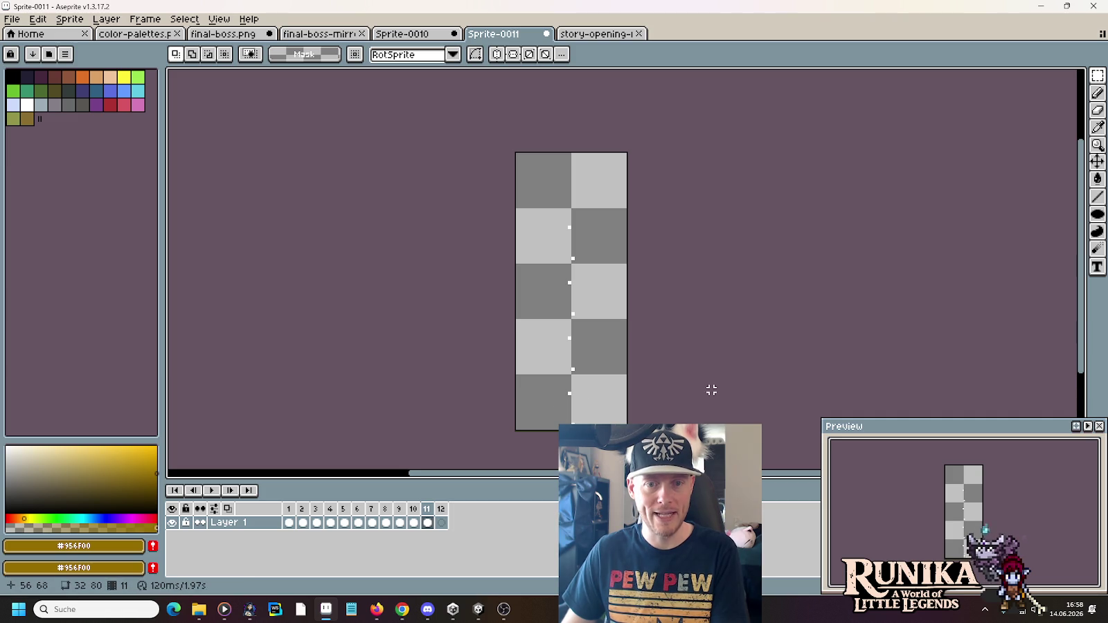
pyautogui.scroll(2, 712, 392)
pyautogui.scroll(-3, 712, 392)
pyautogui.scroll(1, 707, 364)
pyautogui.scroll(1, 707, 364)
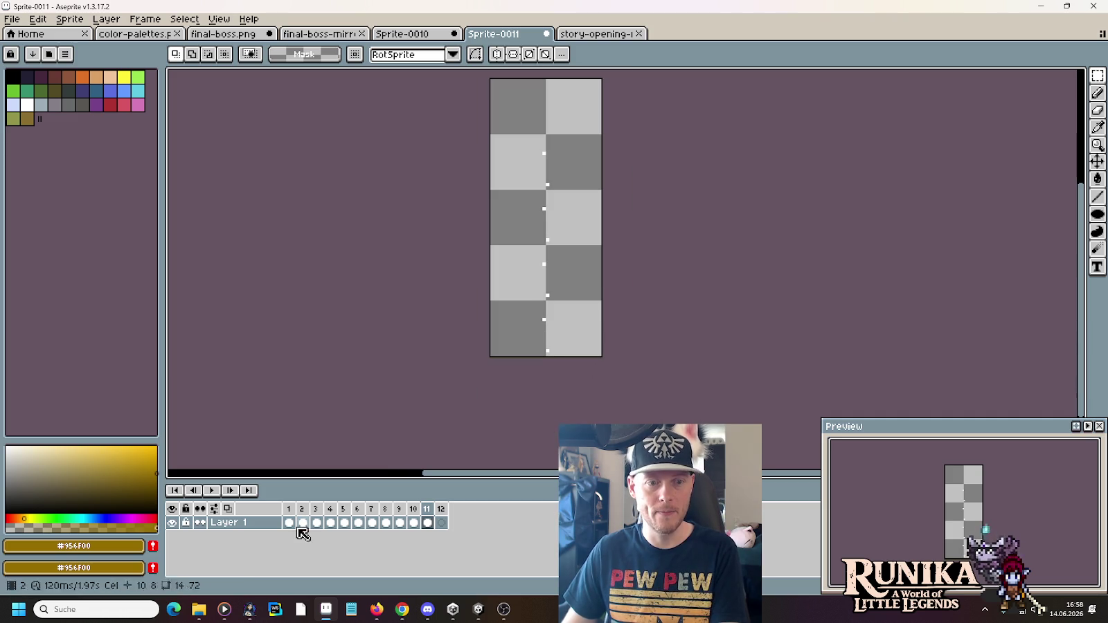
pyautogui.click(290, 511)
pyautogui.scroll(-2, 635, 355)
pyautogui.scroll(1, 635, 354)
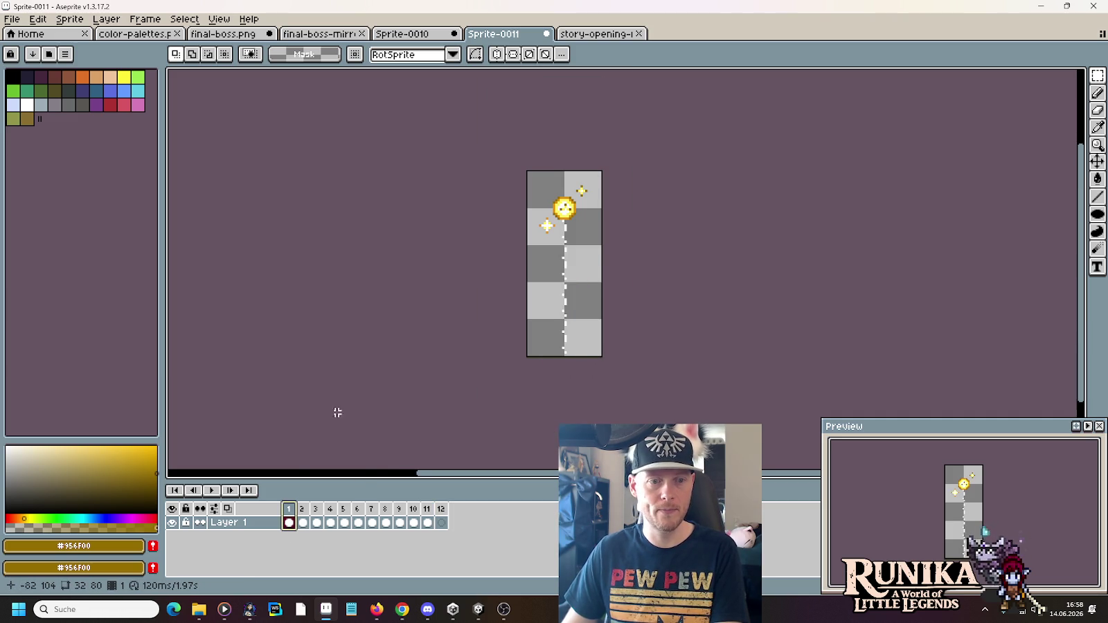
pyautogui.click(213, 491)
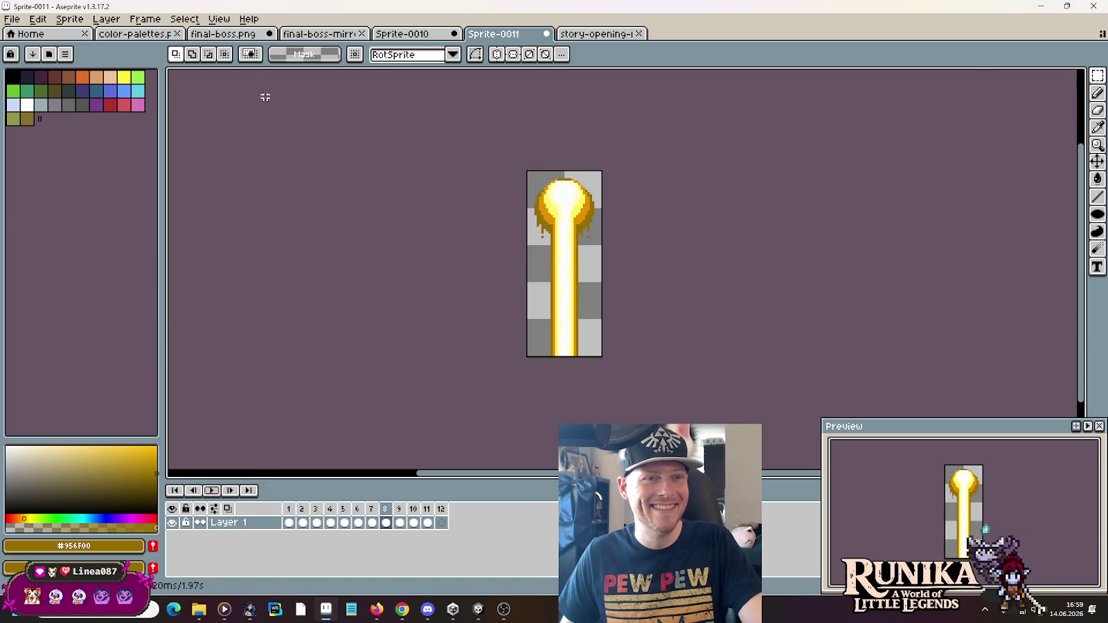
# On final-boss.png, deselect and remove the stray black rectangle and bar beside the dotted beams
pyautogui.click(223, 32)
pyautogui.hotkey('ctrl', 'd')
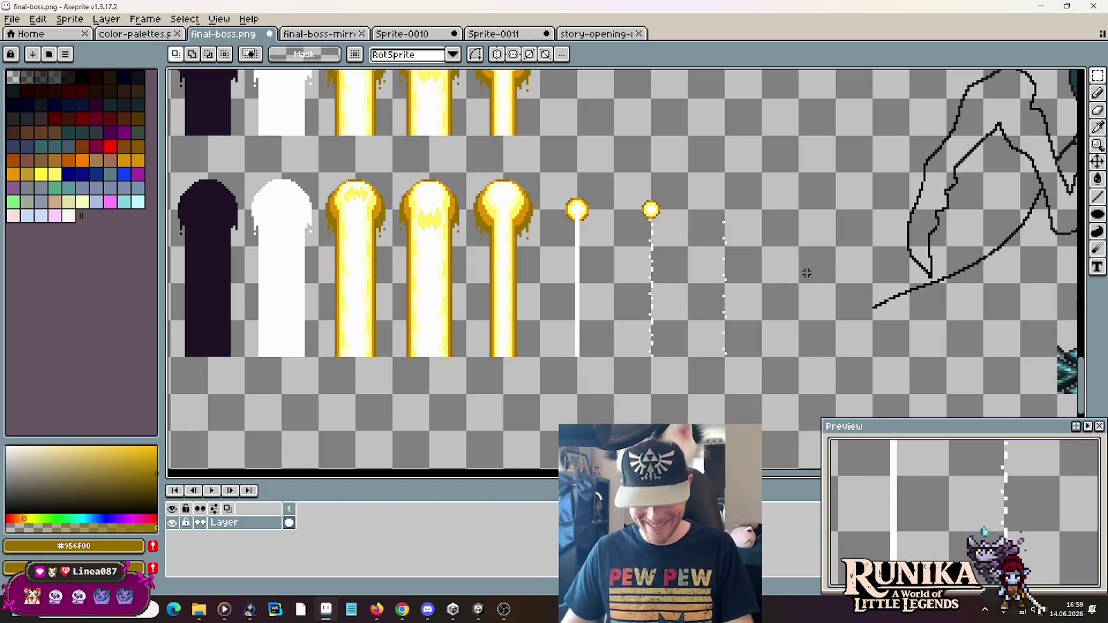
pyautogui.scroll(3, 783, 274)
pyautogui.moveTo(576, 169); pyautogui.dragTo(632, 192)
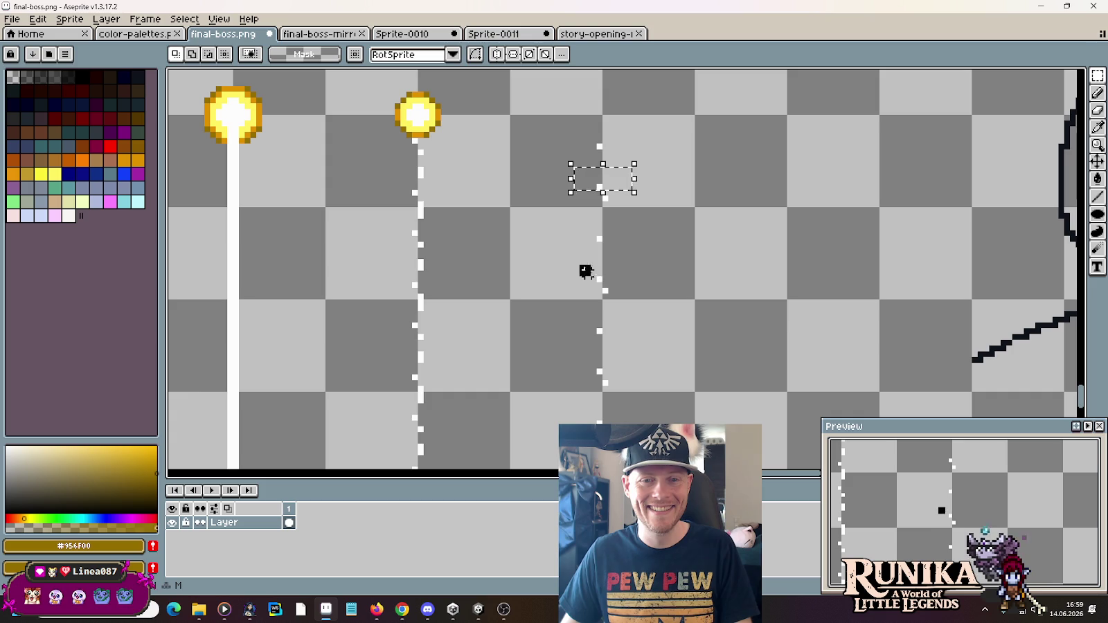
pyautogui.moveTo(576, 261); pyautogui.dragTo(621, 284)
pyautogui.press('Delete')
pyautogui.moveTo(575, 178); pyautogui.dragTo(618, 182)
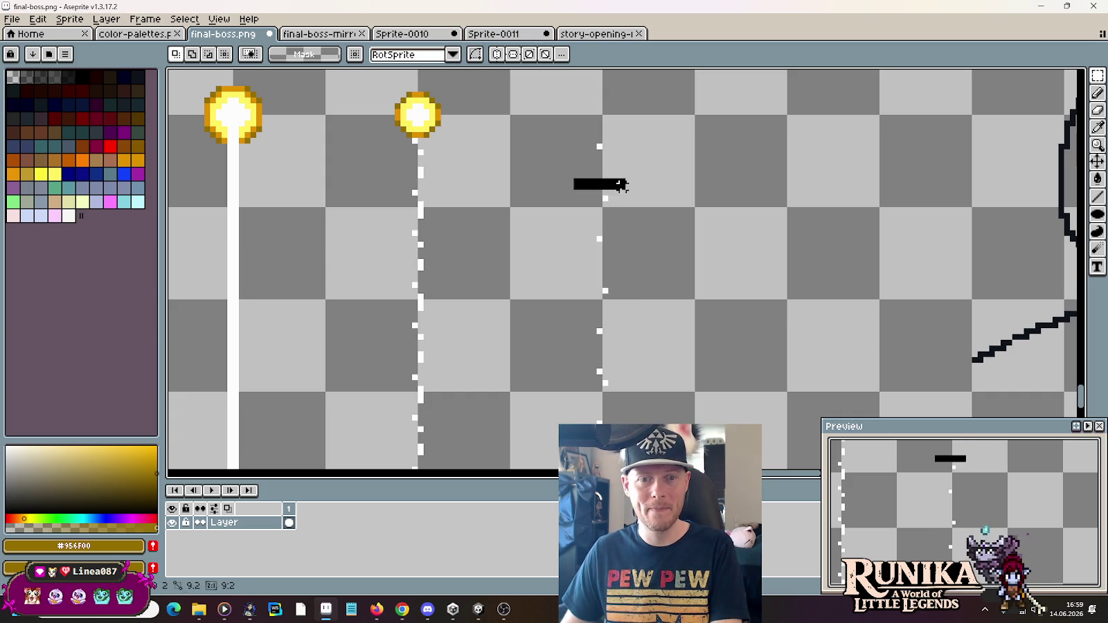
pyautogui.press('Delete')
pyautogui.moveTo(576, 348); pyautogui.dragTo(623, 374)
# Zoom out to check the beam frames and save final-boss.png
pyautogui.scroll(-3, 621, 292)
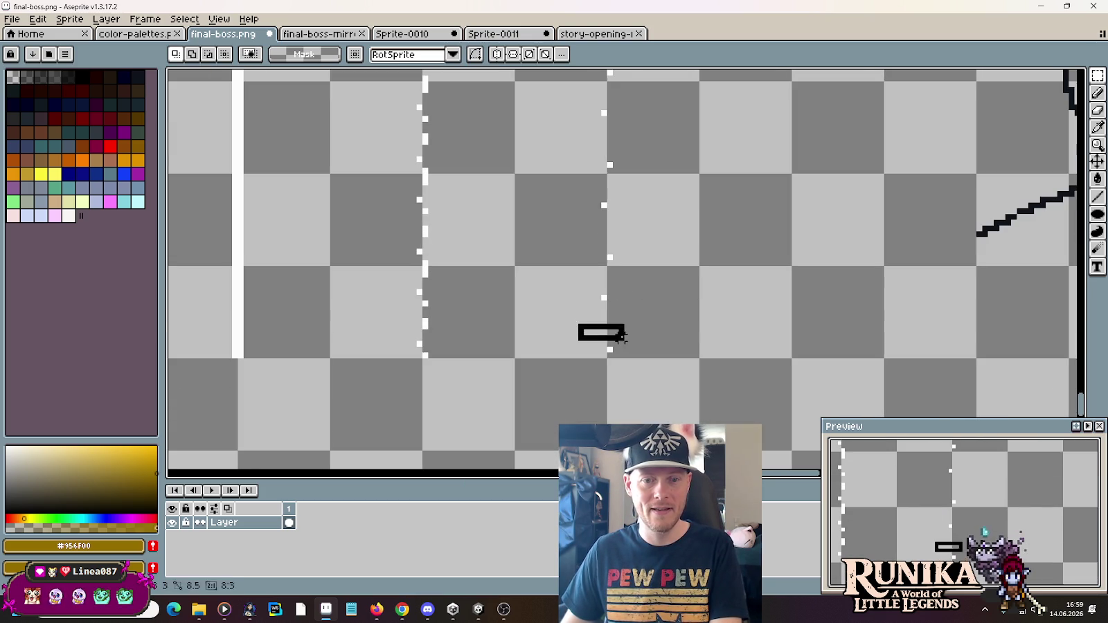
pyautogui.scroll(-2, 622, 336)
pyautogui.scroll(-1, 622, 336)
pyautogui.scroll(-1, 622, 336)
pyautogui.scroll(2, 745, 322)
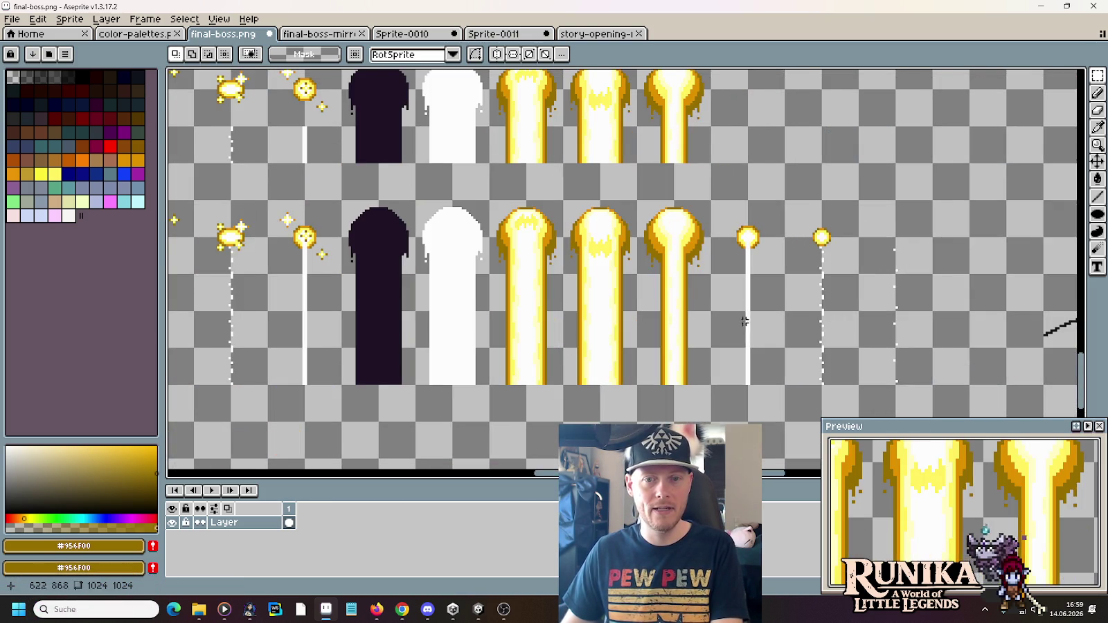
pyautogui.moveTo(744, 321); pyautogui.dragTo(836, 321)
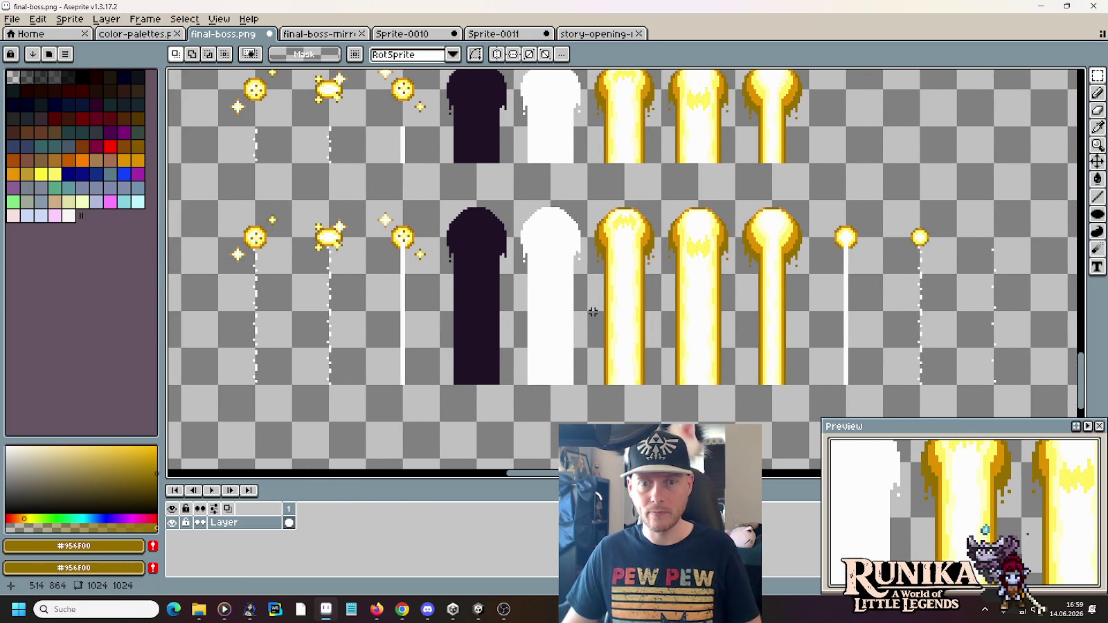
pyautogui.scroll(-1, 594, 312)
pyautogui.hotkey('ctrl', 's')
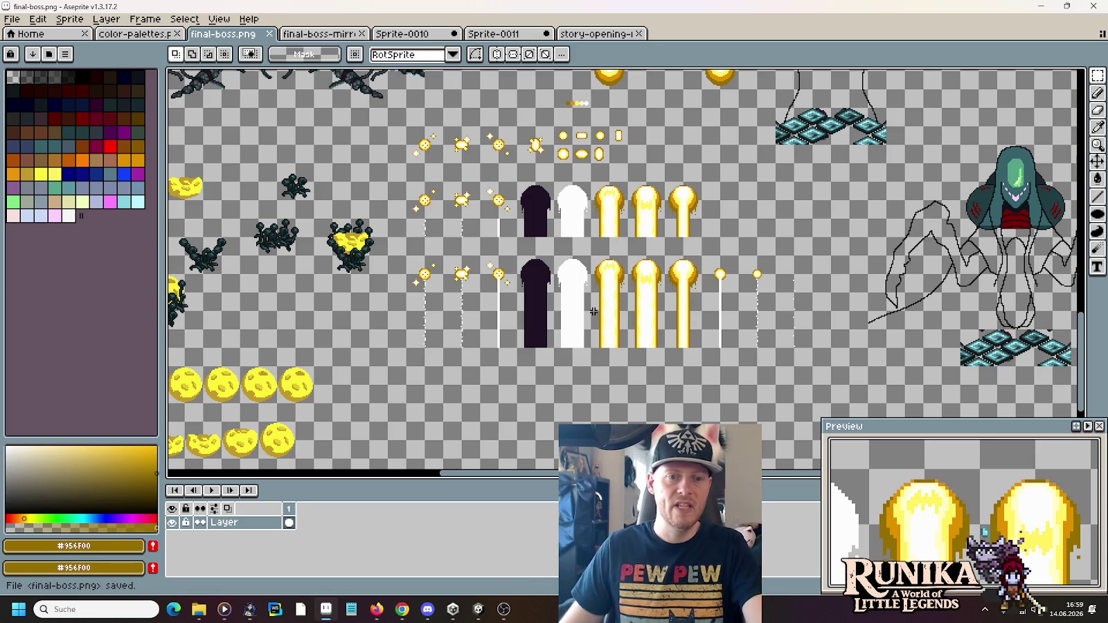
# Erase the strip along the lower sprite row's bottom and reselect the whole lower row
pyautogui.moveTo(416, 338); pyautogui.dragTo(797, 336)
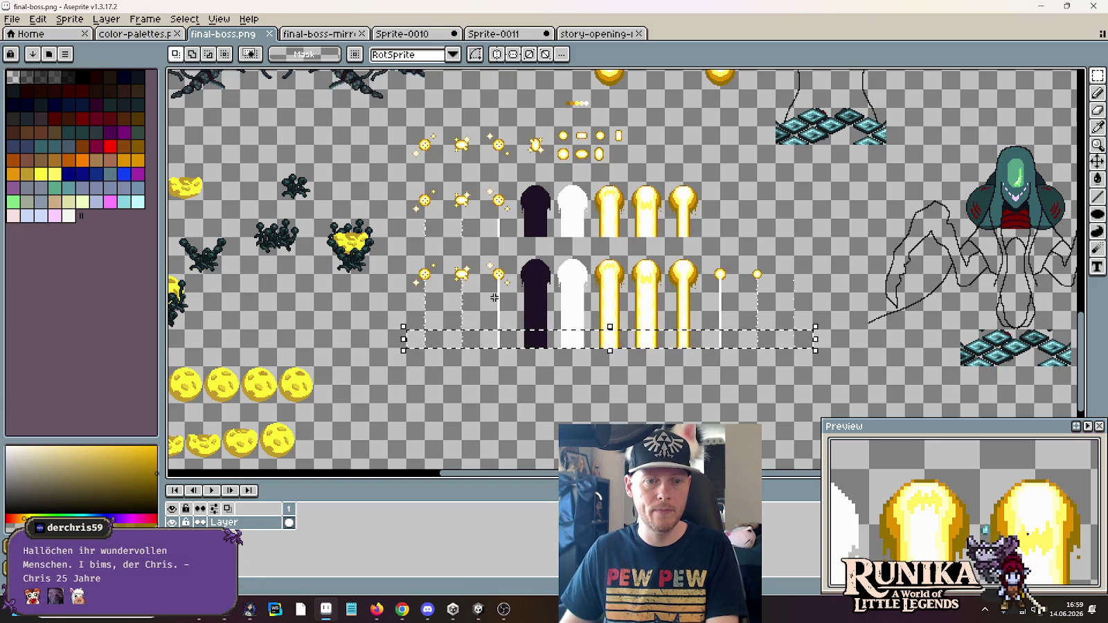
pyautogui.press('Delete')
pyautogui.moveTo(407, 257); pyautogui.dragTo(814, 331)
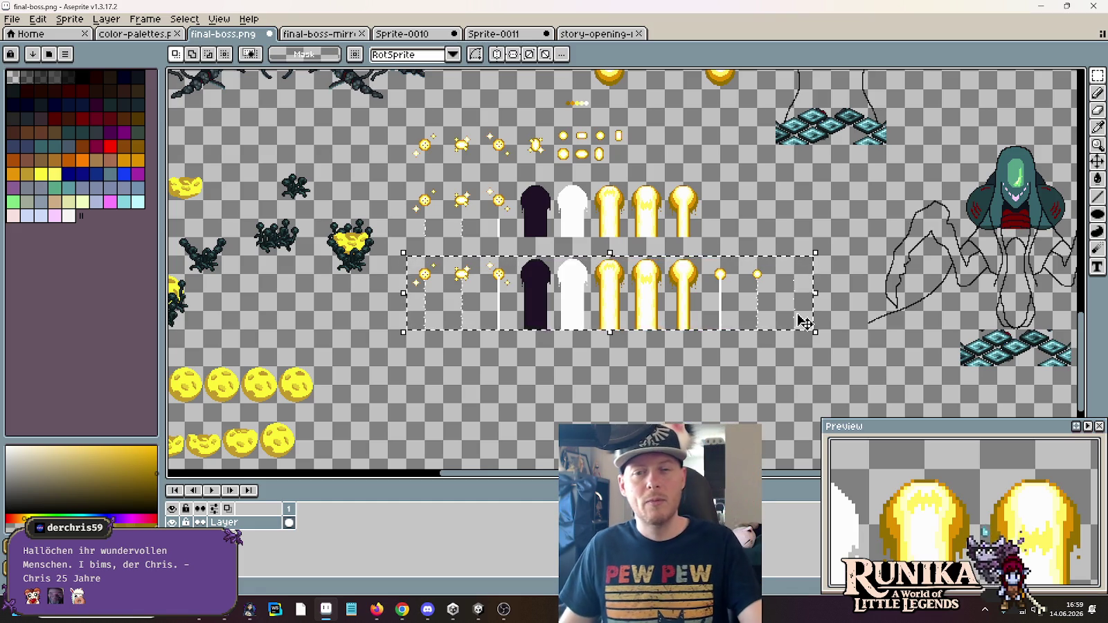
pyautogui.click(839, 323)
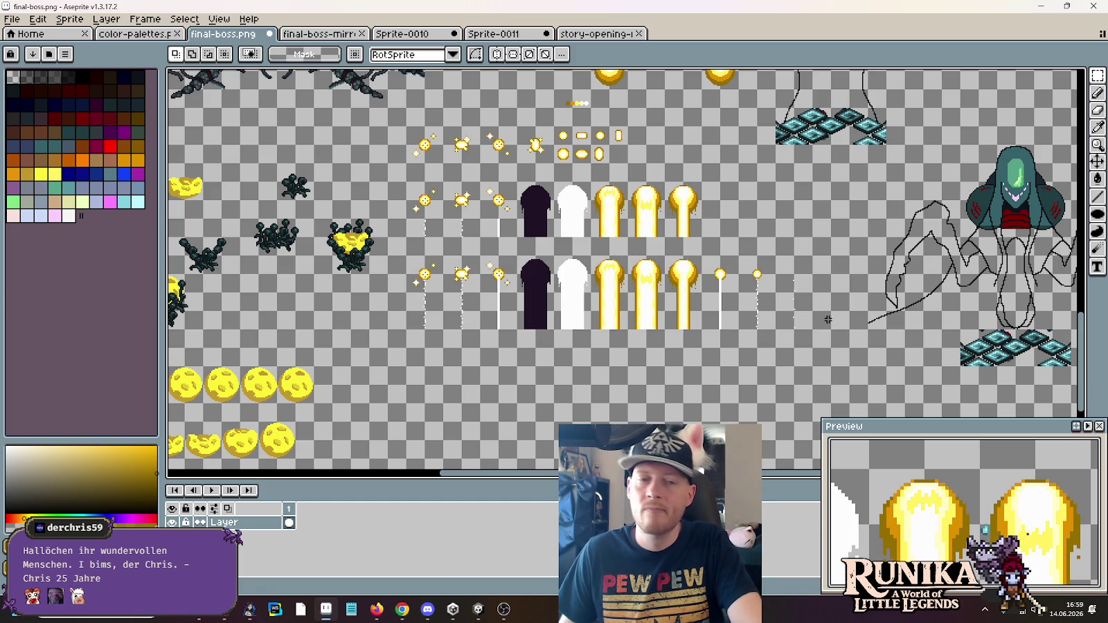
# Select the lower row of golden beam sprites and undo the wrong strip selection
pyautogui.scroll(2, 784, 299)
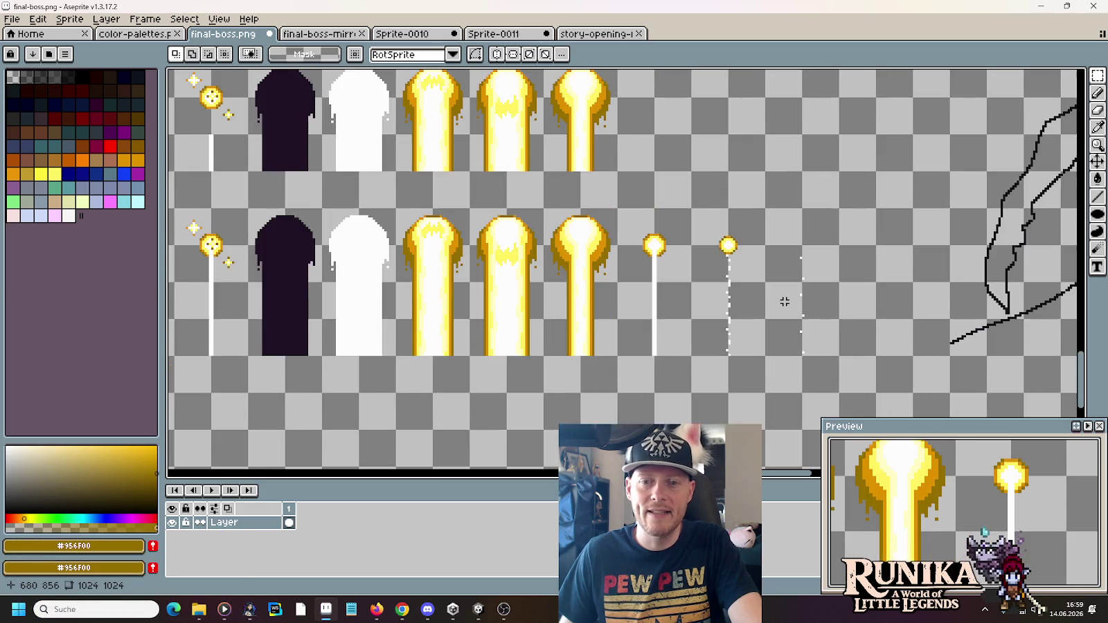
pyautogui.moveTo(784, 299)
pyautogui.mouseDown()
pyautogui.moveTo(937, 289)
pyautogui.moveTo(901, 298)
pyautogui.mouseUp()
pyautogui.scroll(-2, 902, 298)
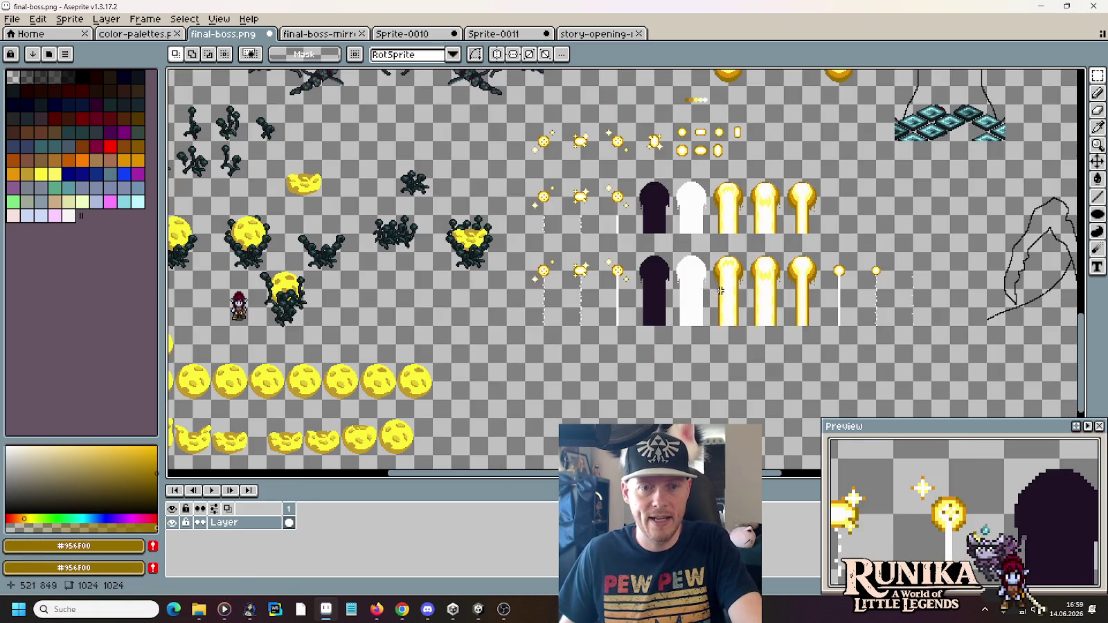
pyautogui.scroll(2, 720, 291)
pyautogui.moveTo(717, 289); pyautogui.dragTo(617, 270)
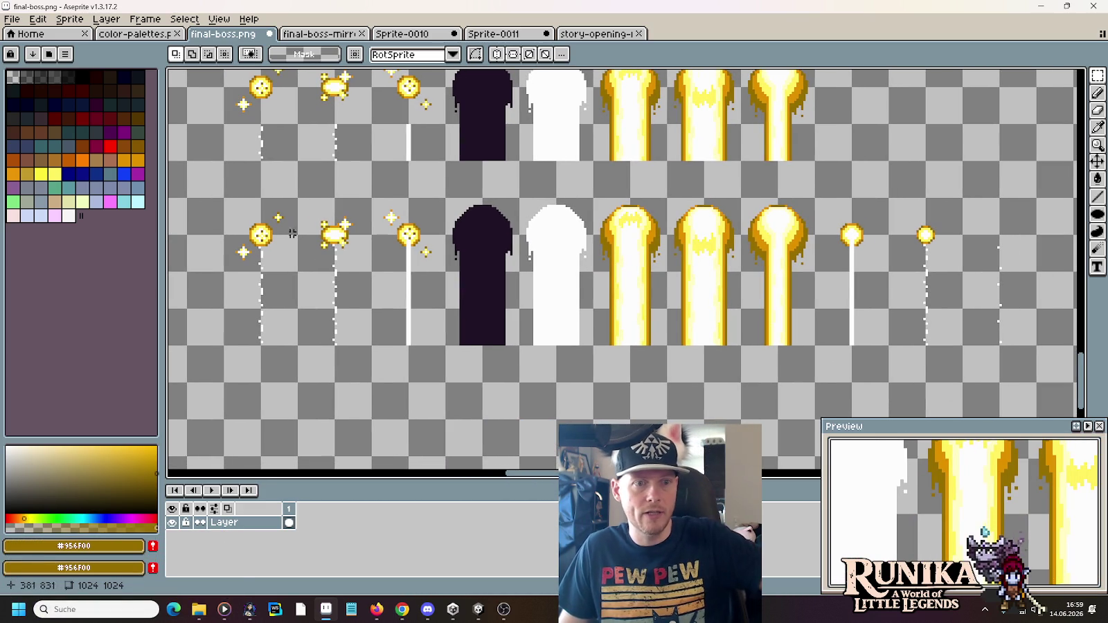
pyautogui.moveTo(243, 213); pyautogui.dragTo(970, 250)
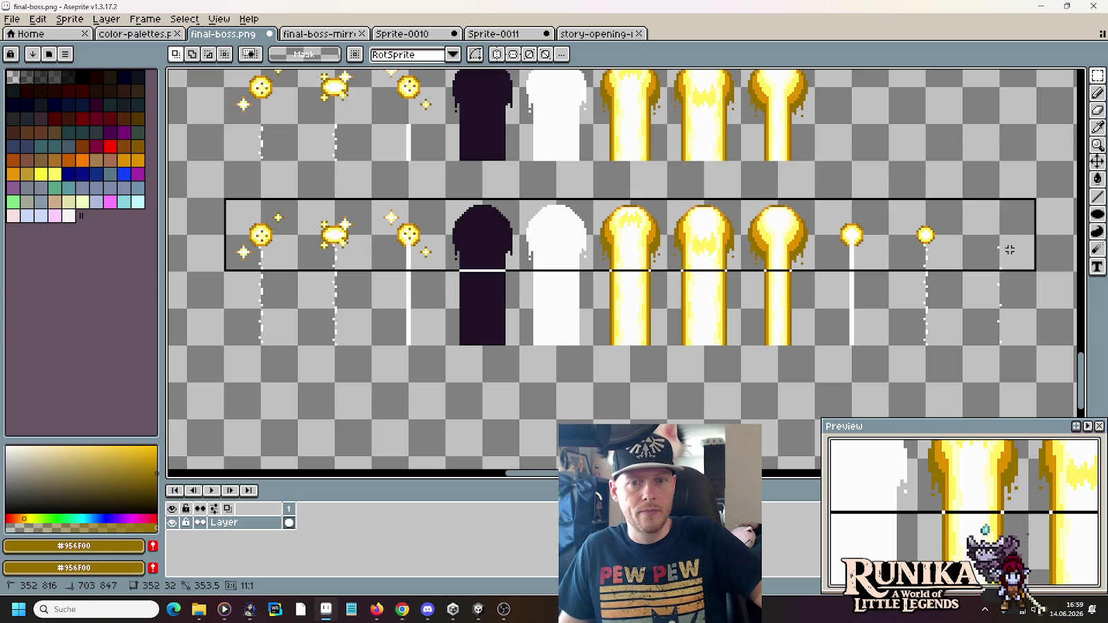
pyautogui.moveTo(229, 275); pyautogui.dragTo(1001, 295)
pyautogui.hotkey('ctrl', 'z')
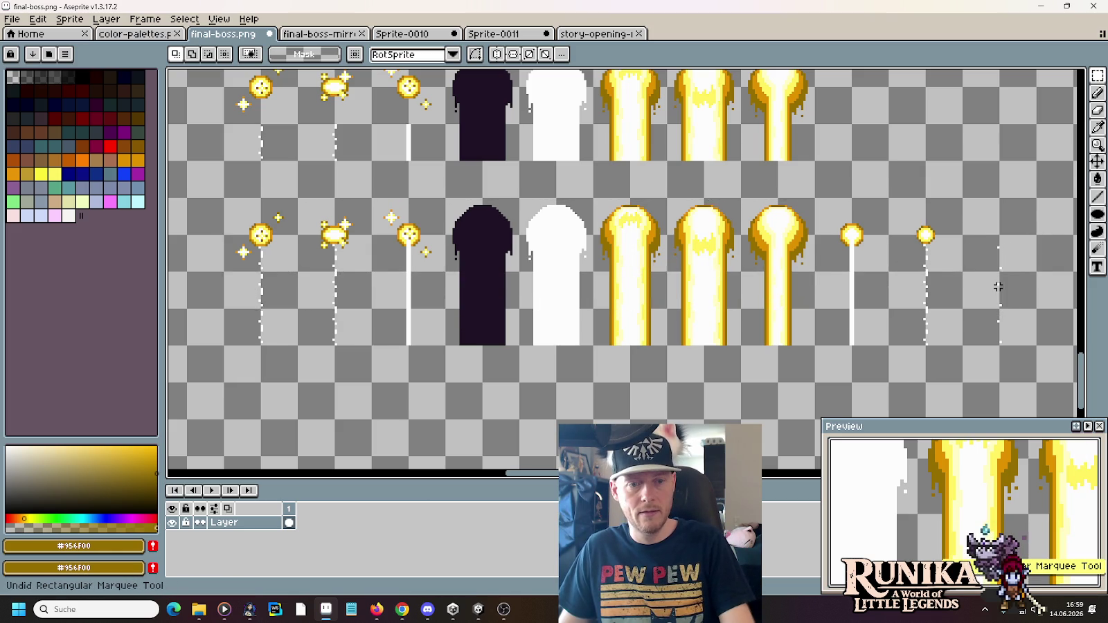
# Select a thin strip across the beam bottoms, then drop the selection
pyautogui.moveTo(1039, 344); pyautogui.dragTo(221, 385)
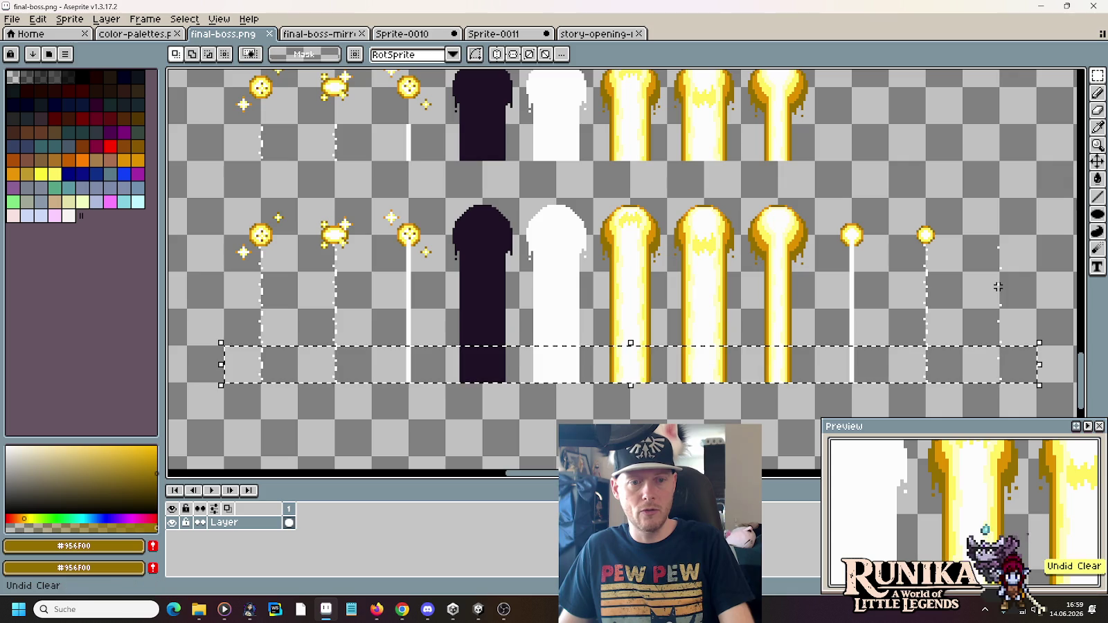
pyautogui.hotkey('ctrl', 'd')
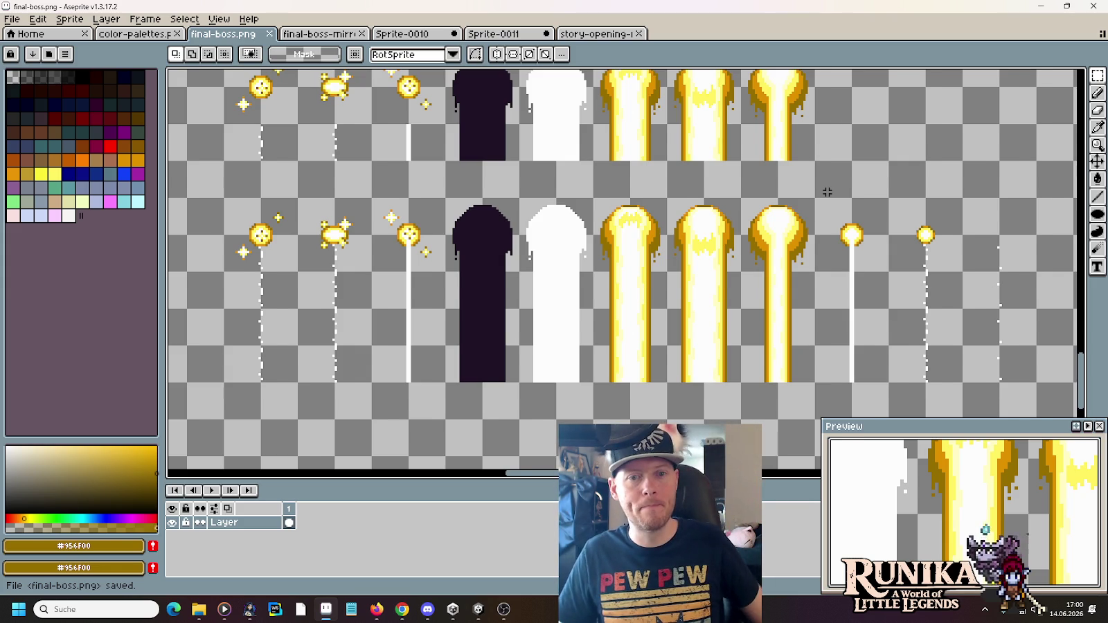
pyautogui.scroll(-3, 827, 192)
pyautogui.scroll(1, 759, 217)
pyautogui.scroll(1, 759, 217)
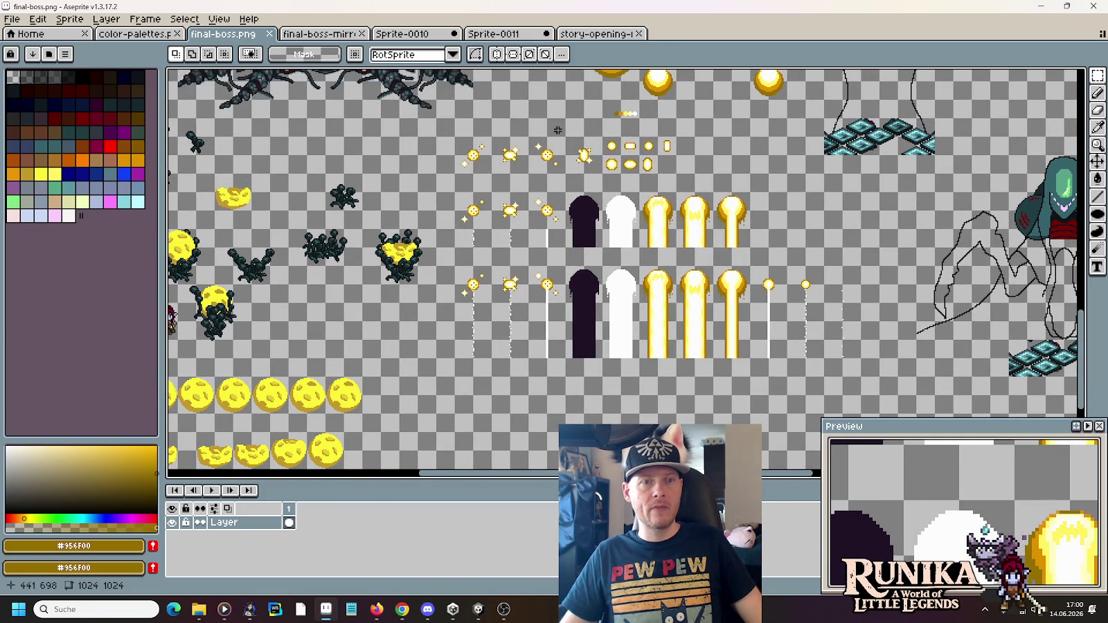
# On final-boss-mirror.png, sample the teal and bucket-fill the boss's empty left hair
pyautogui.click(320, 33)
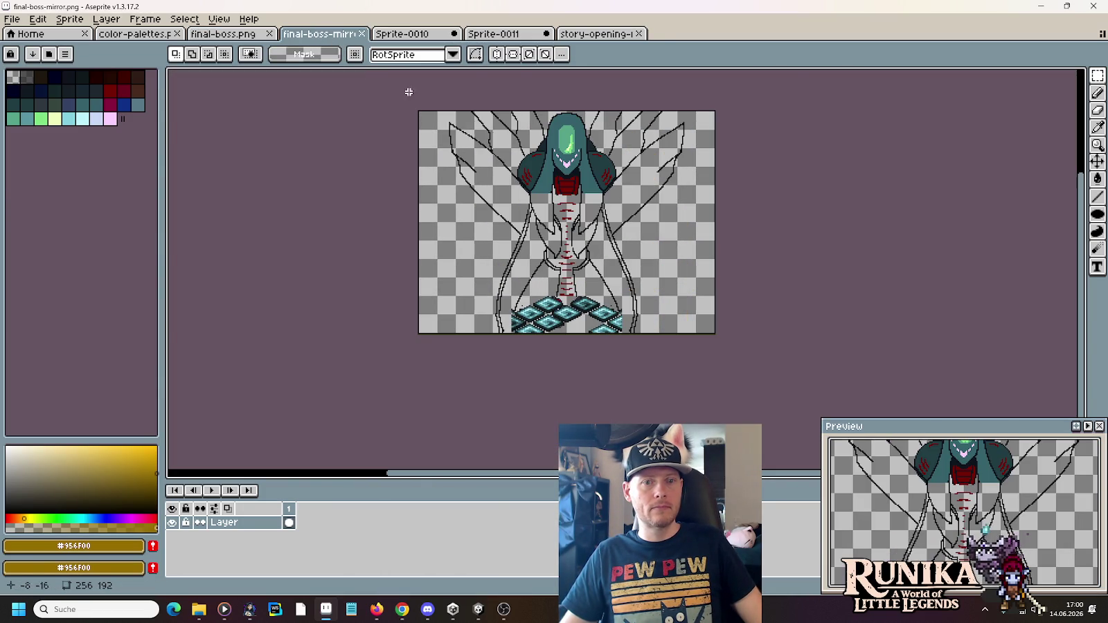
pyautogui.scroll(3, 627, 187)
pyautogui.scroll(2, 625, 182)
pyautogui.press('g')
pyautogui.keyDown('alt'); pyautogui.click(489, 178); pyautogui.keyUp('alt')
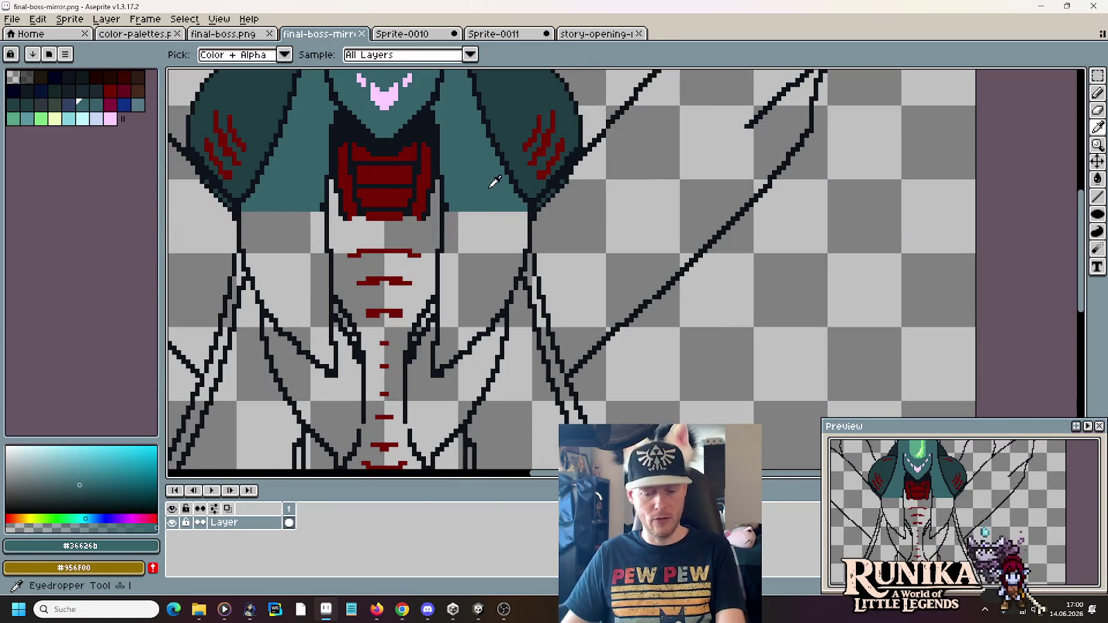
pyautogui.click(471, 219)
pyautogui.click(453, 225)
# Save final-boss-mirror.png and bring up the Sprite-0011 beam animation
pyautogui.press('m')
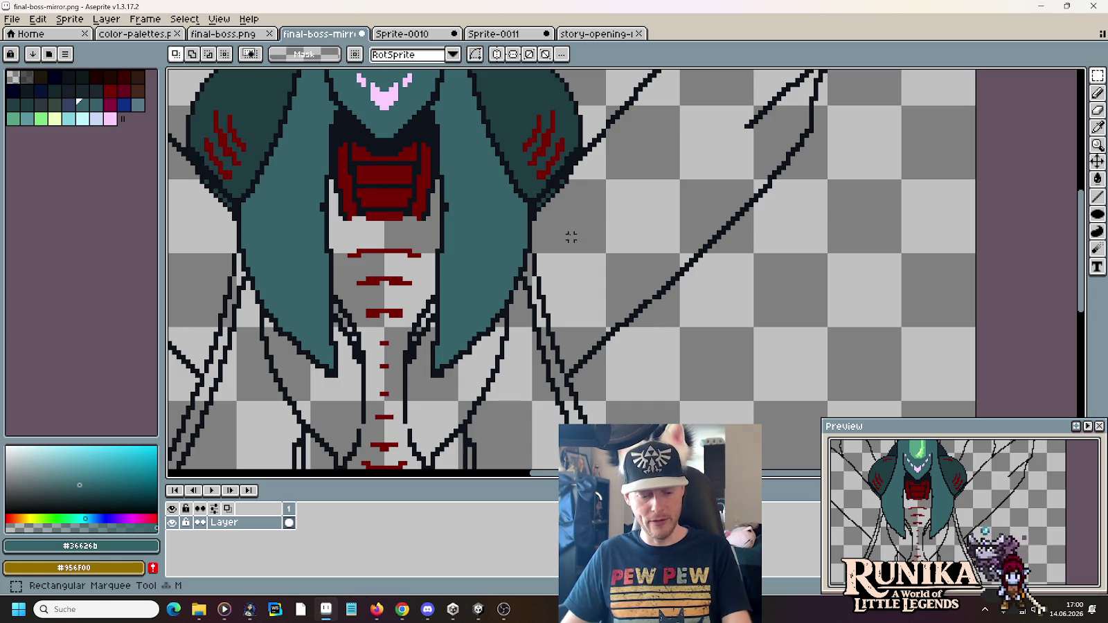
pyautogui.hotkey('ctrl', 's')
pyautogui.scroll(-1, 635, 232)
pyautogui.scroll(-2, 636, 233)
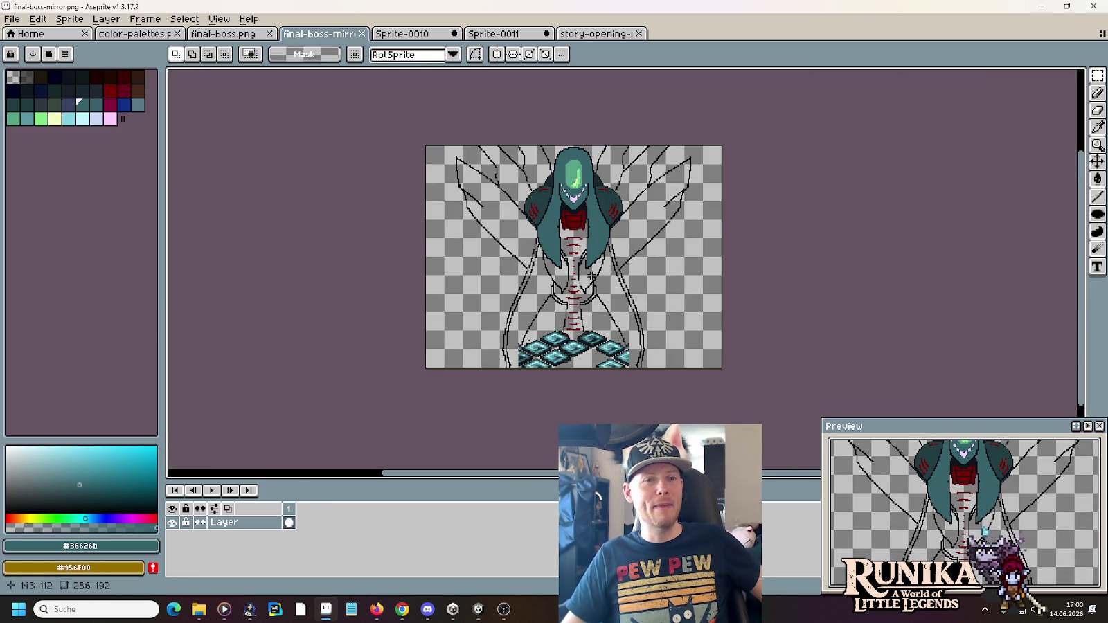
pyautogui.click(520, 42)
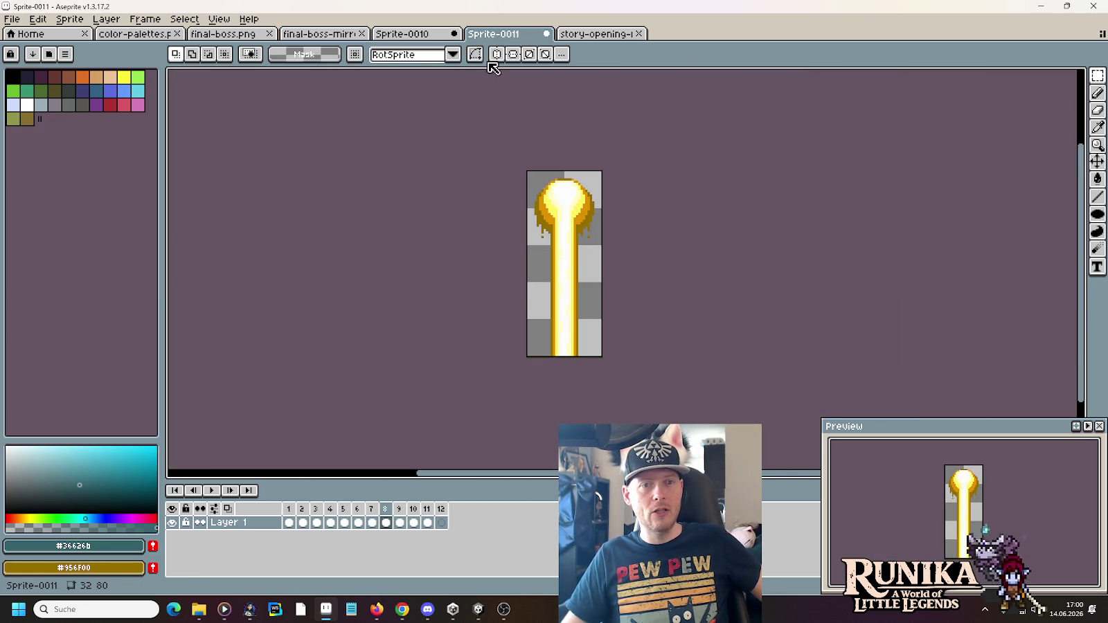
# Play and stop the beam animation preview, then show the Home start page
pyautogui.click(214, 490)
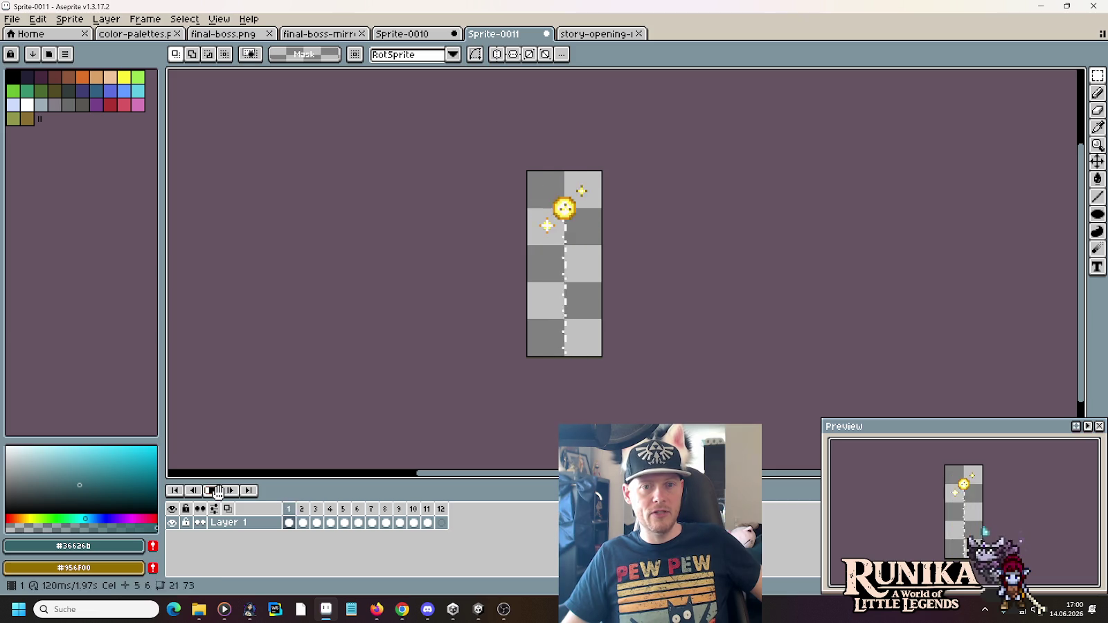
pyautogui.click(216, 491)
pyautogui.click(27, 33)
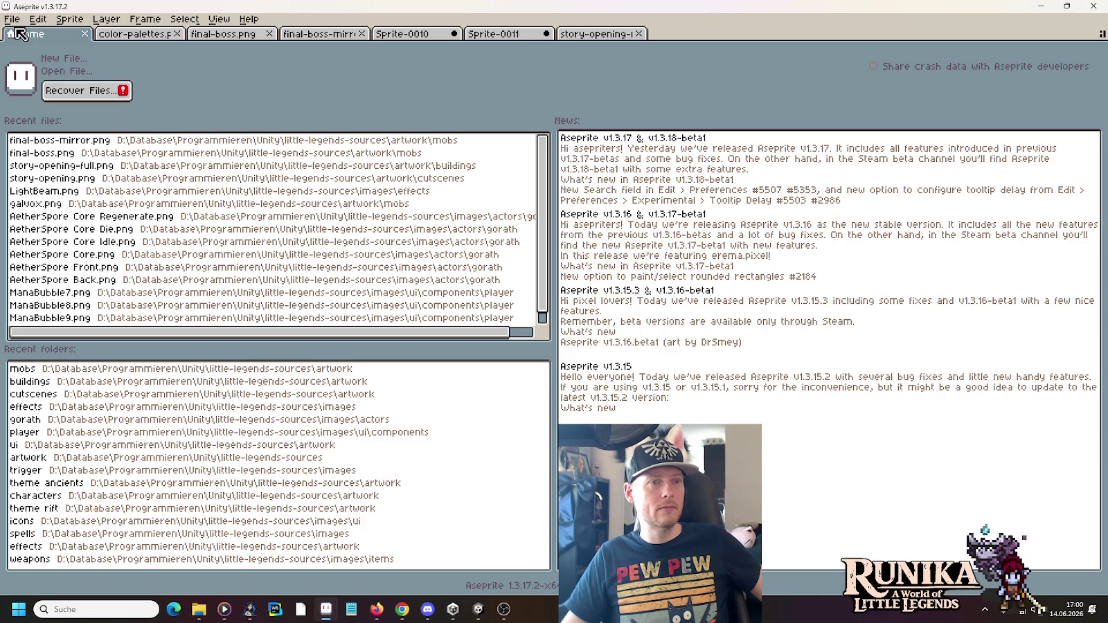
pyautogui.click(12, 19)
pyautogui.click(501, 40)
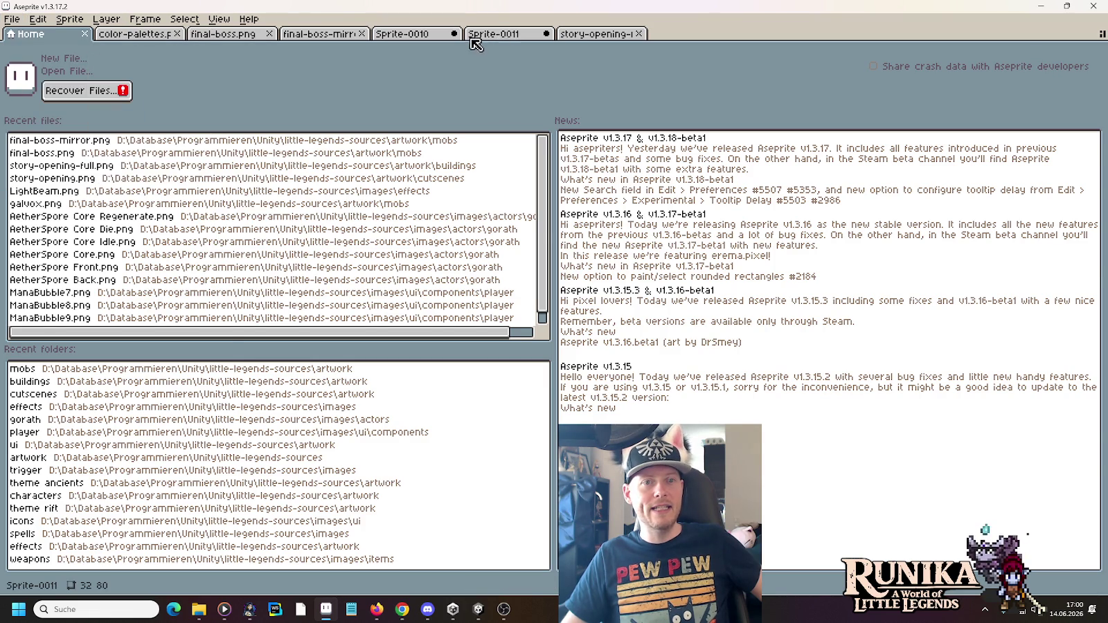
# Start Save As for Sprite-0011 and browse up to the artwork folder
pyautogui.click(477, 40)
pyautogui.click(12, 18)
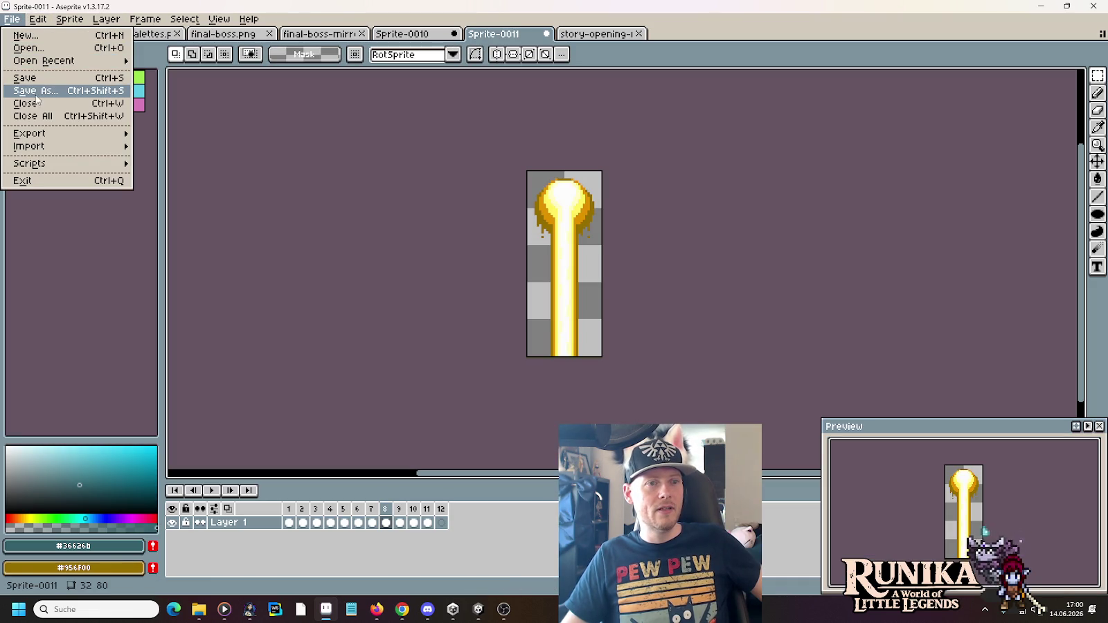
pyautogui.click(40, 91)
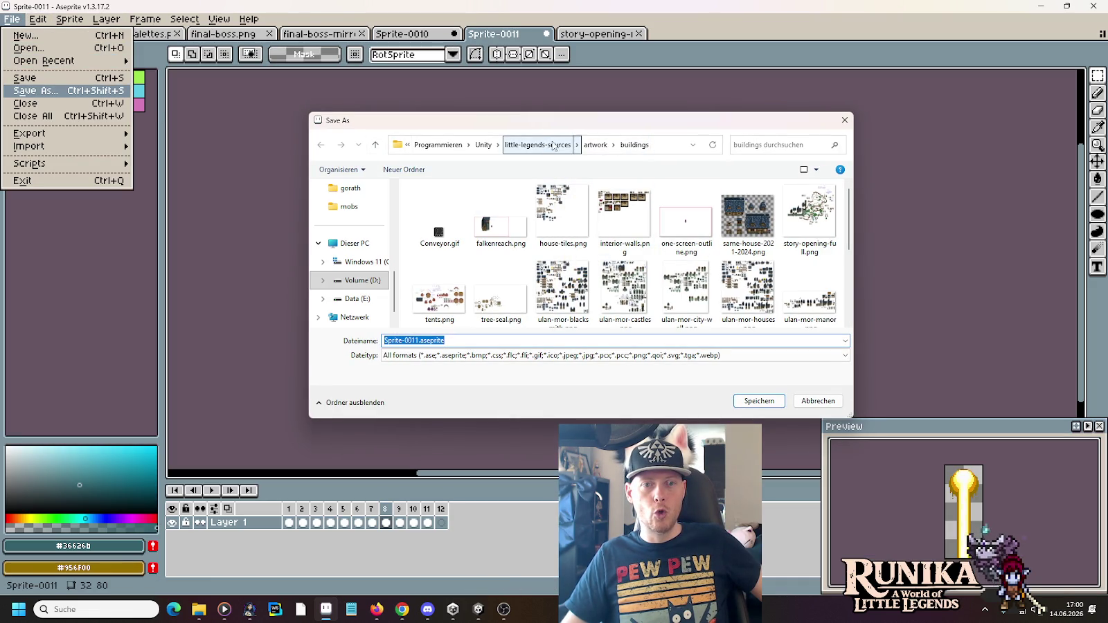
pyautogui.click(581, 144)
pyautogui.scroll(-2, 610, 231)
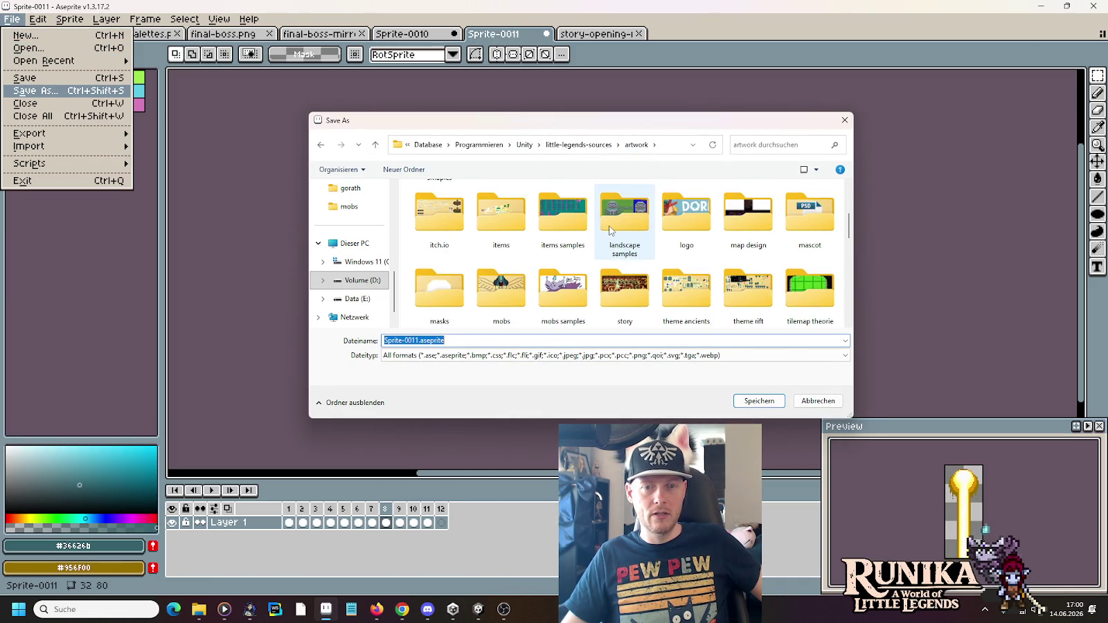
pyautogui.scroll(-2, 554, 222)
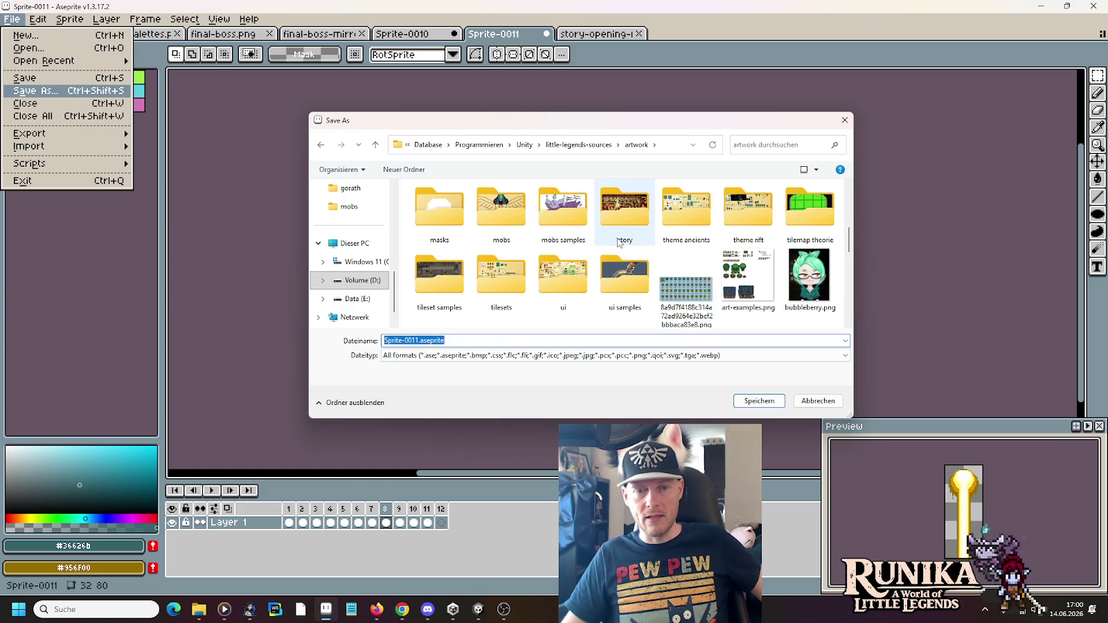
pyautogui.scroll(1, 618, 242)
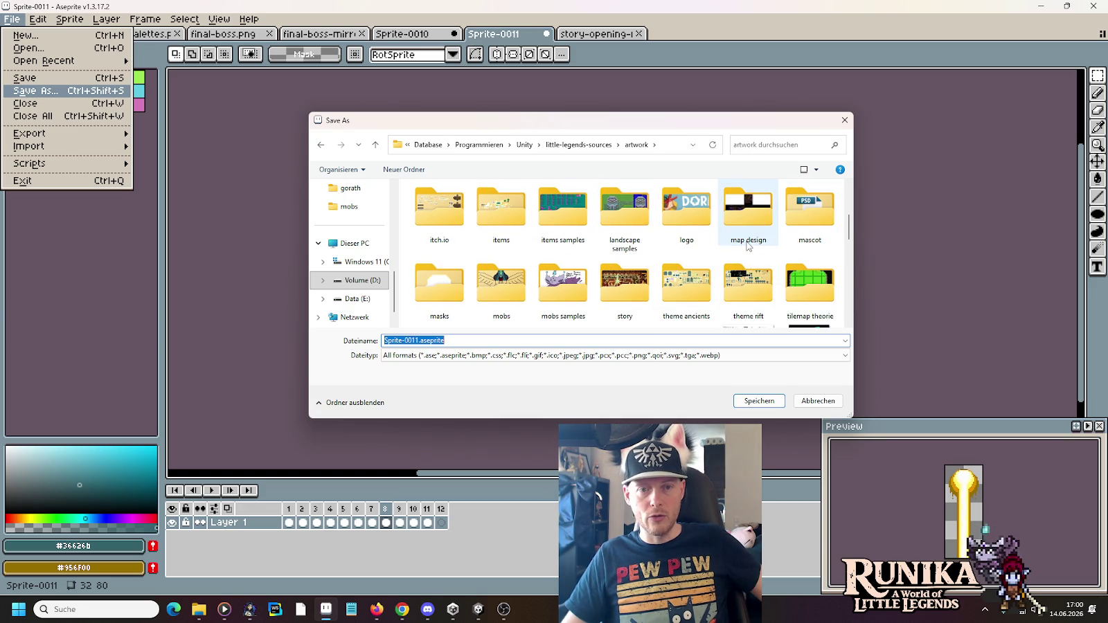
pyautogui.scroll(1, 747, 243)
pyautogui.scroll(1, 796, 232)
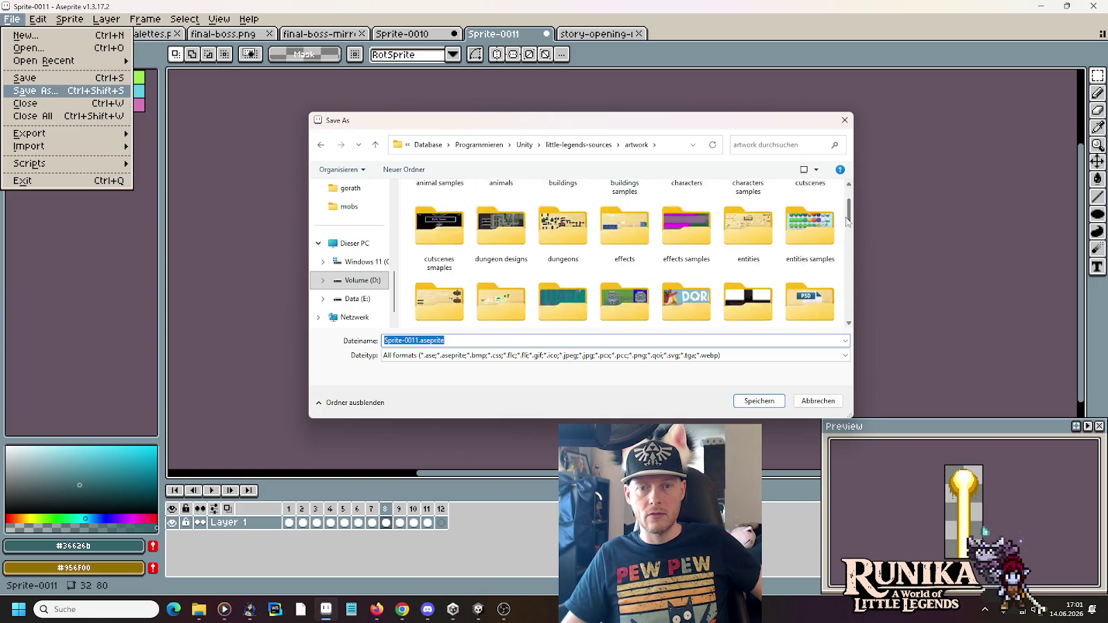
pyautogui.moveTo(847, 221); pyautogui.dragTo(848, 246)
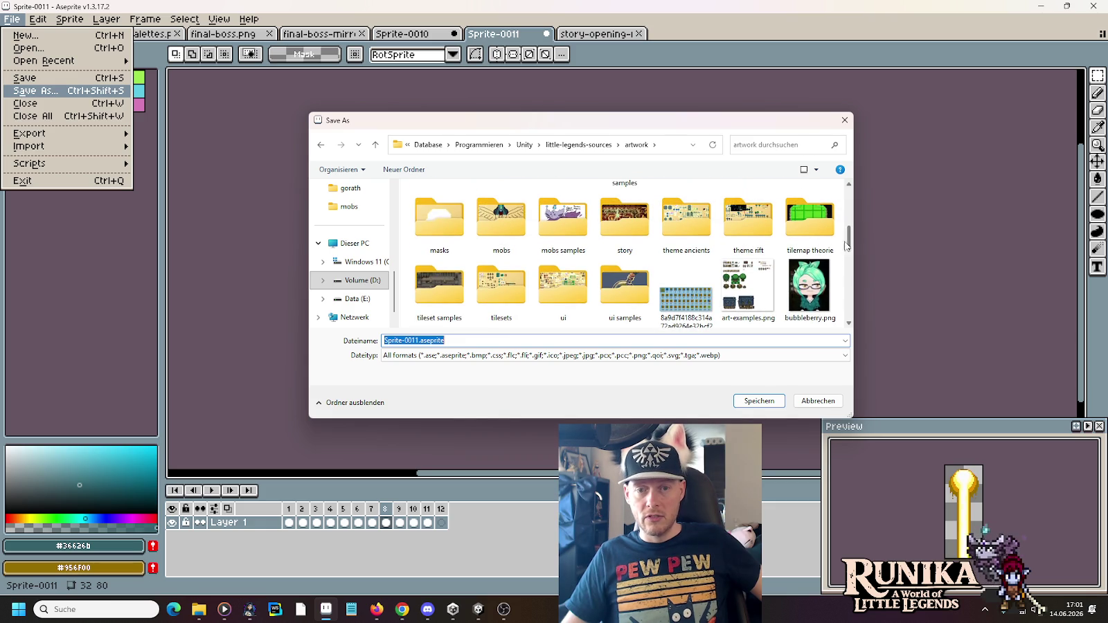
# Open the mobs folder and save the animation as Vertical Laser.gif
pyautogui.click(501, 229)
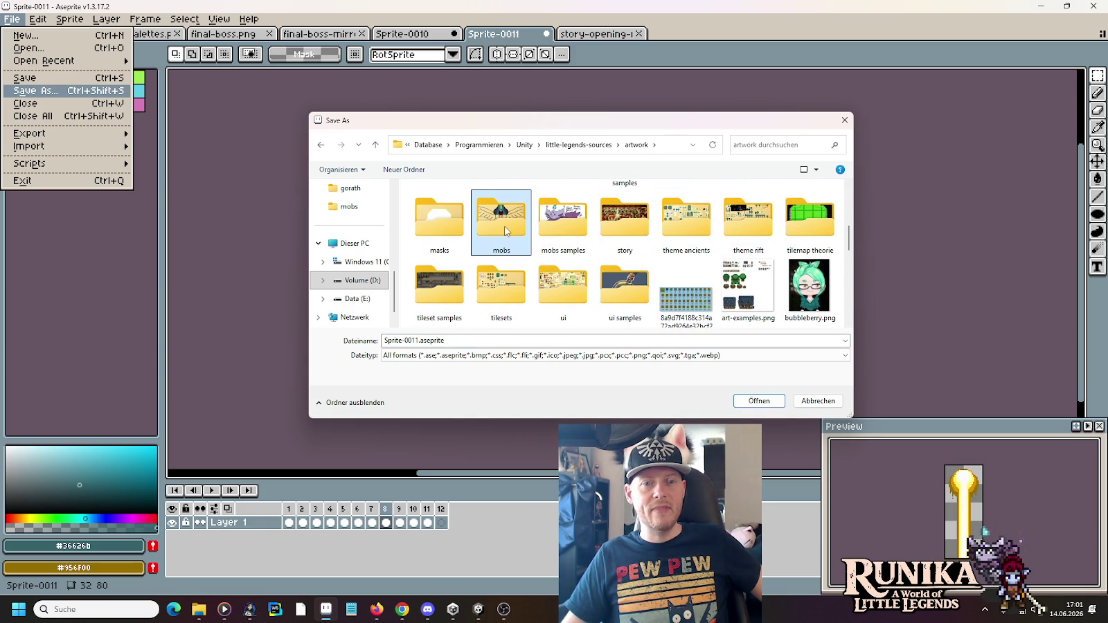
pyautogui.doubleClick(501, 222)
pyautogui.doubleClick(520, 339)
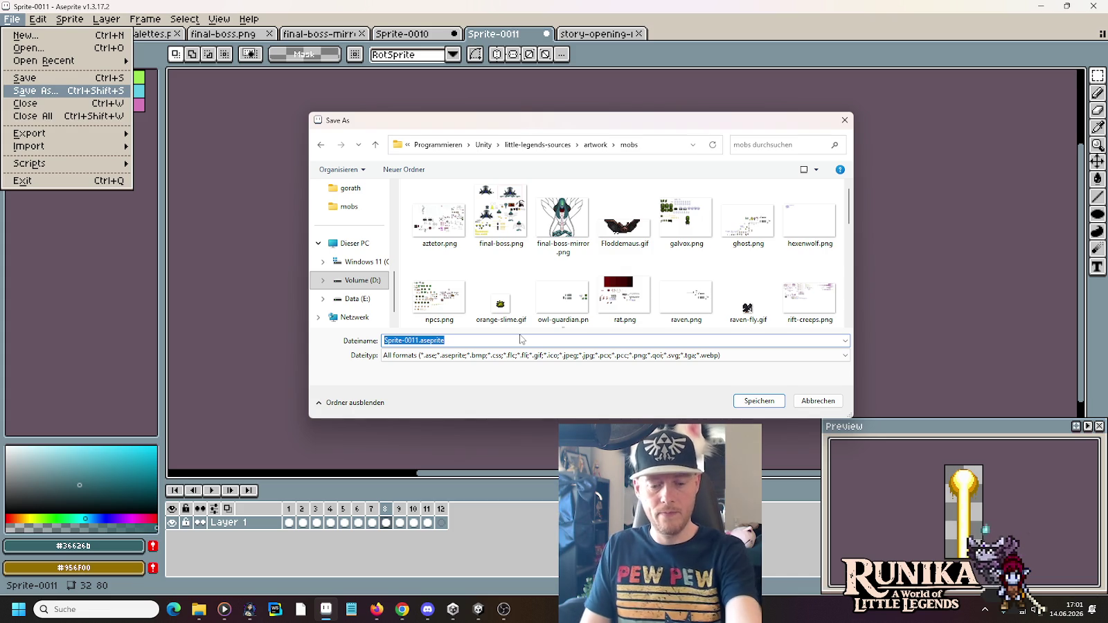
pyautogui.write('Vert')
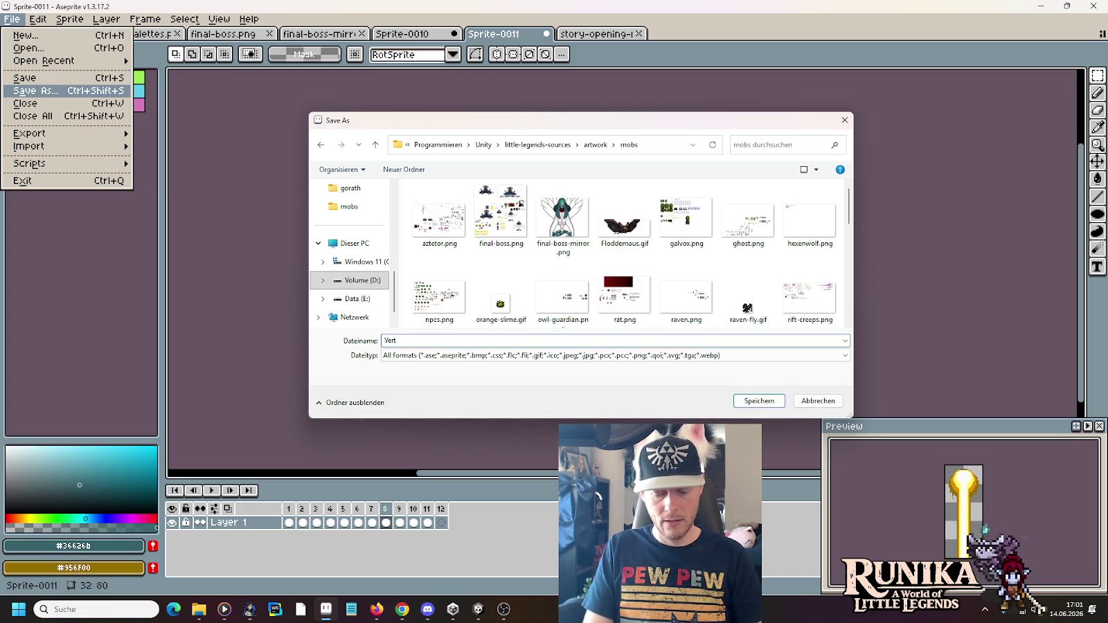
pyautogui.write('ical')
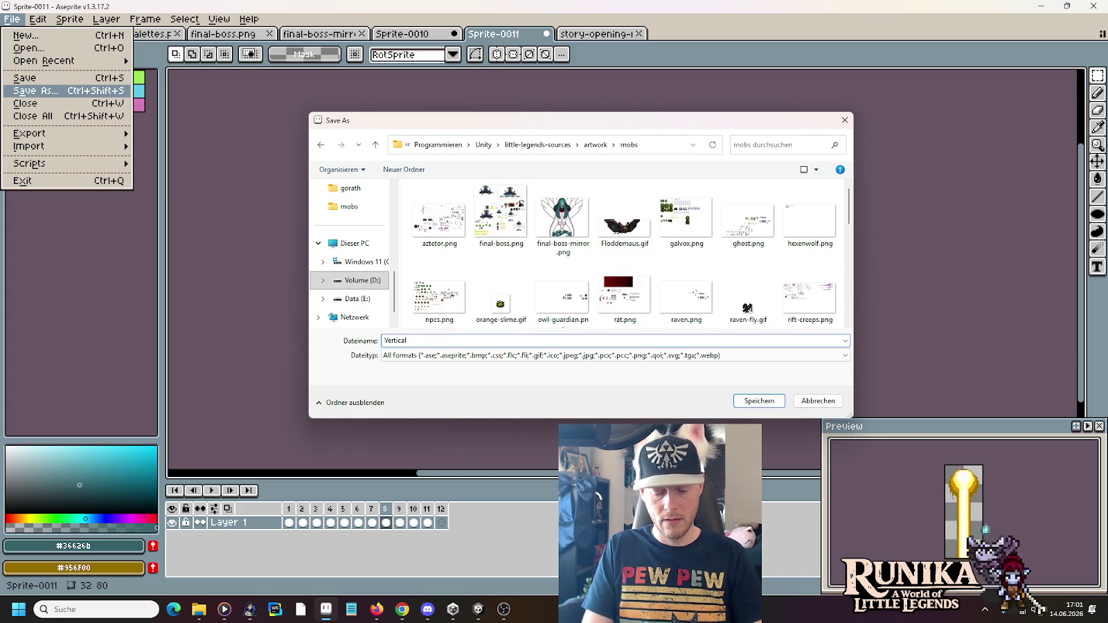
pyautogui.write(' Laser.gi')
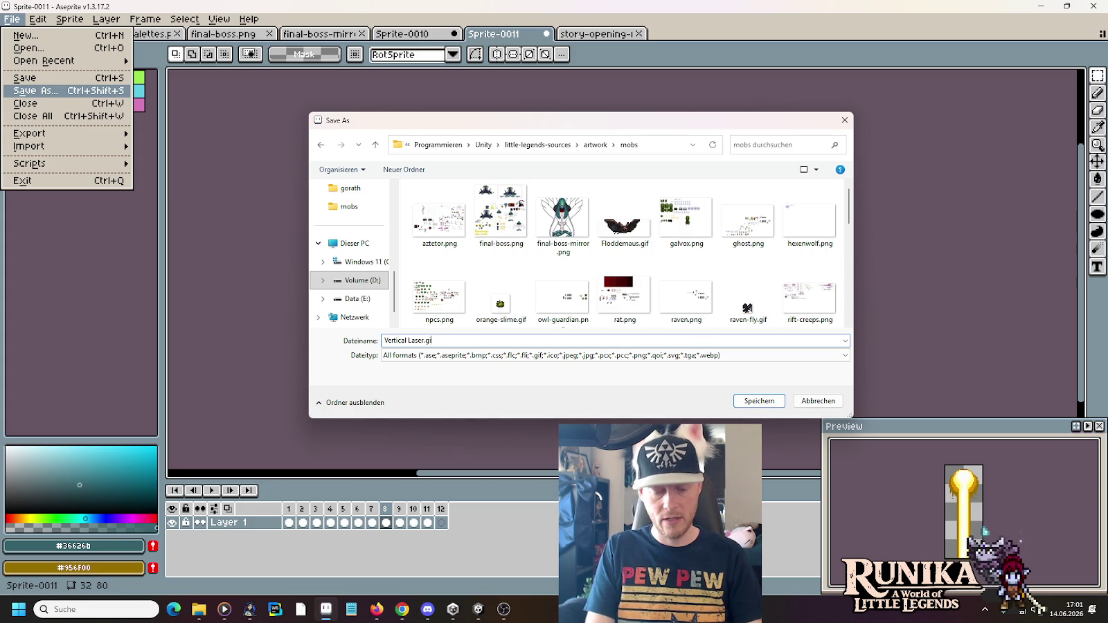
pyautogui.write('f')
pyautogui.press('Return')
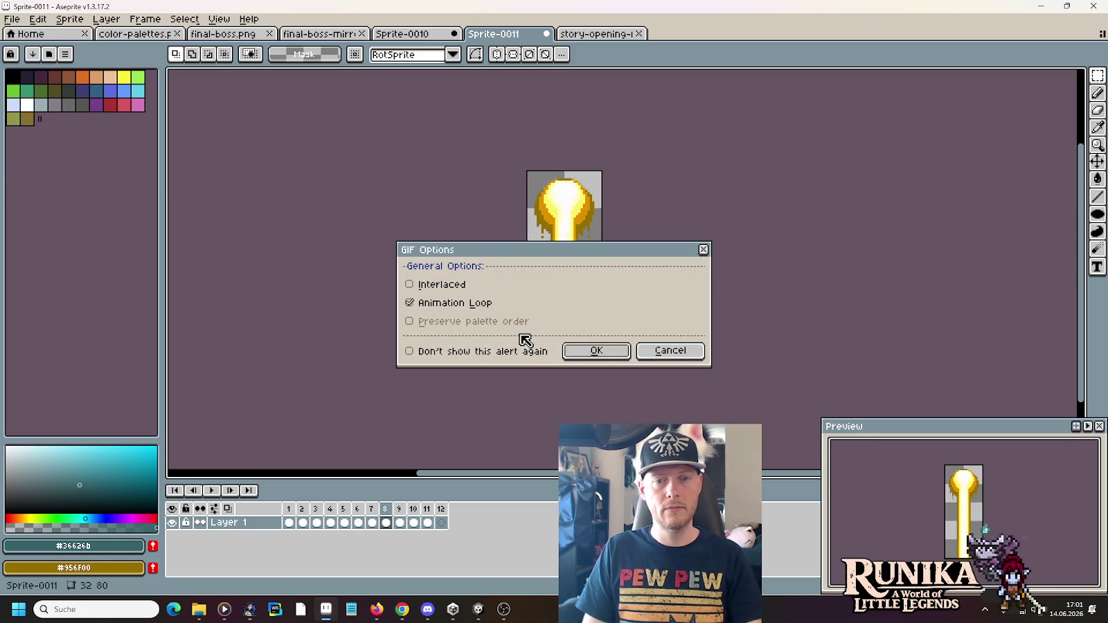
# Accept the GIF options to finish saving, then close Vertical Laser.gif
pyautogui.press('Return')
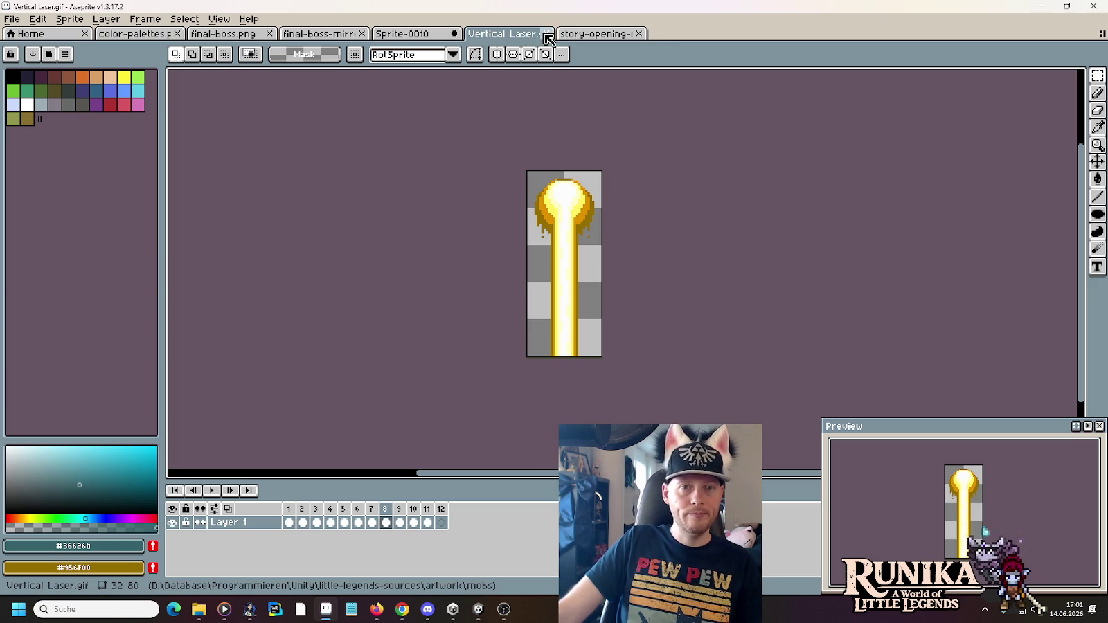
pyautogui.click(547, 34)
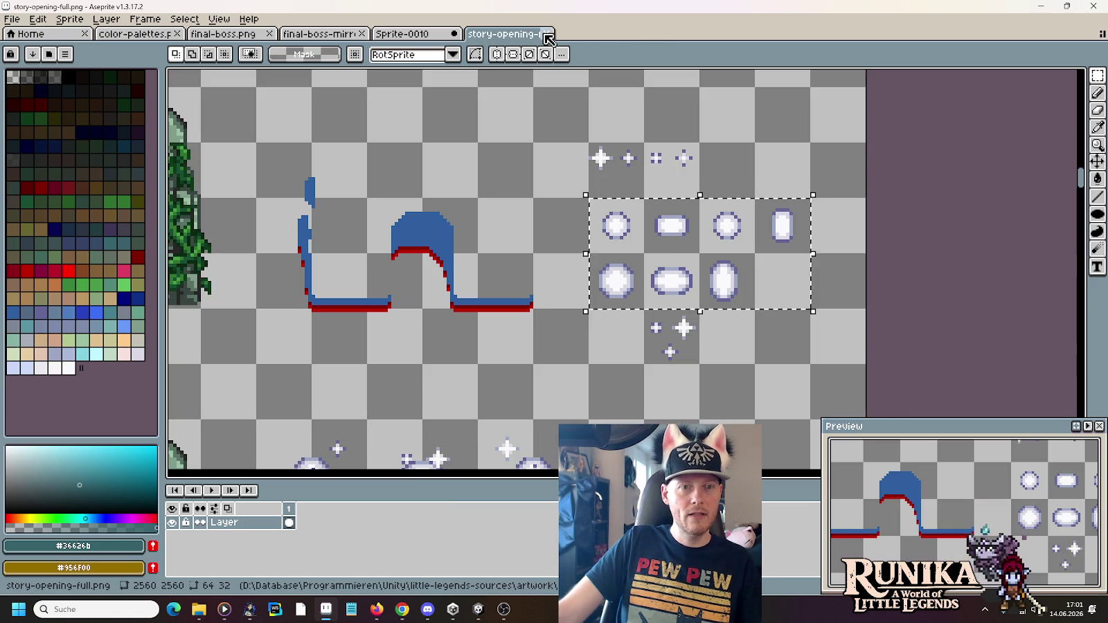
# Play Sprite-0010, close it without saving, clear the selection, and show final-boss-mirror.png
pyautogui.click(420, 35)
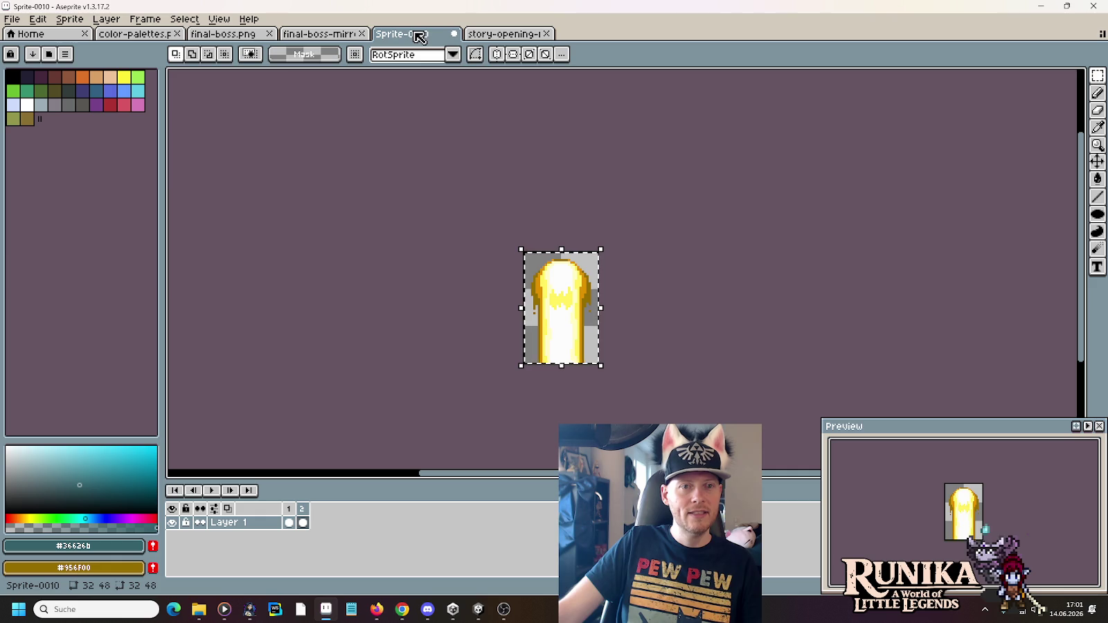
pyautogui.click(213, 492)
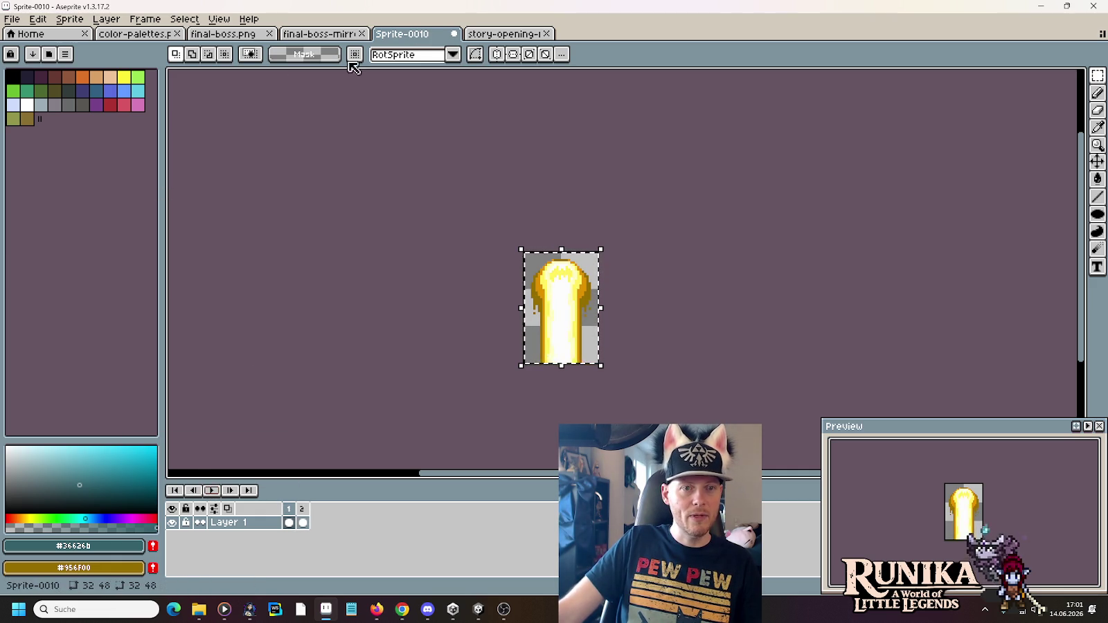
pyautogui.click(454, 34)
pyautogui.click(552, 331)
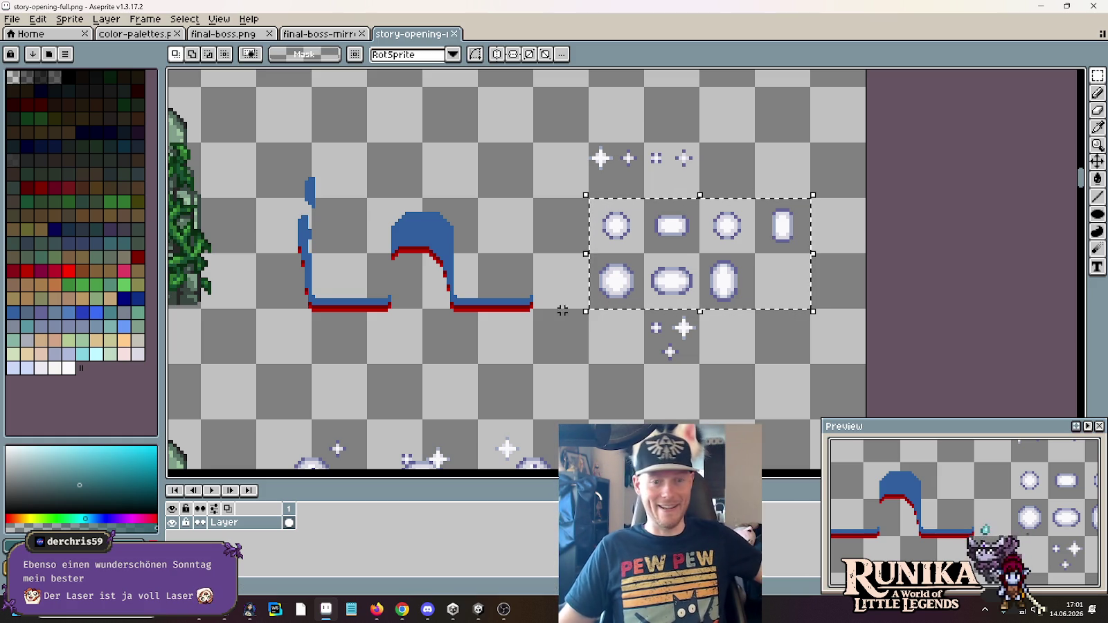
pyautogui.hotkey('ctrl', 'd')
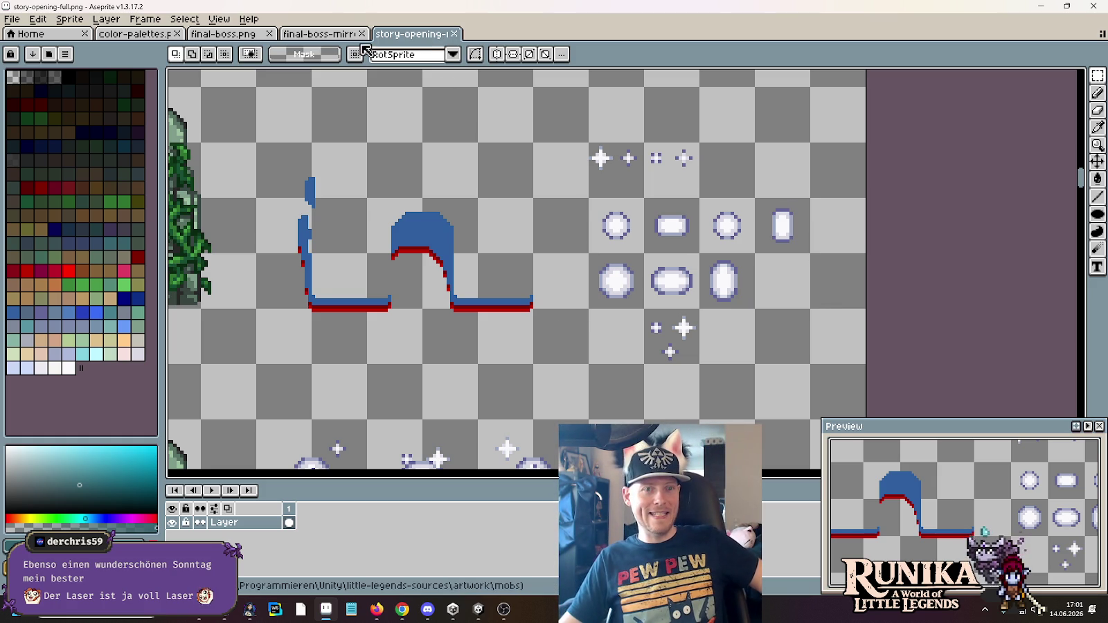
pyautogui.click(342, 35)
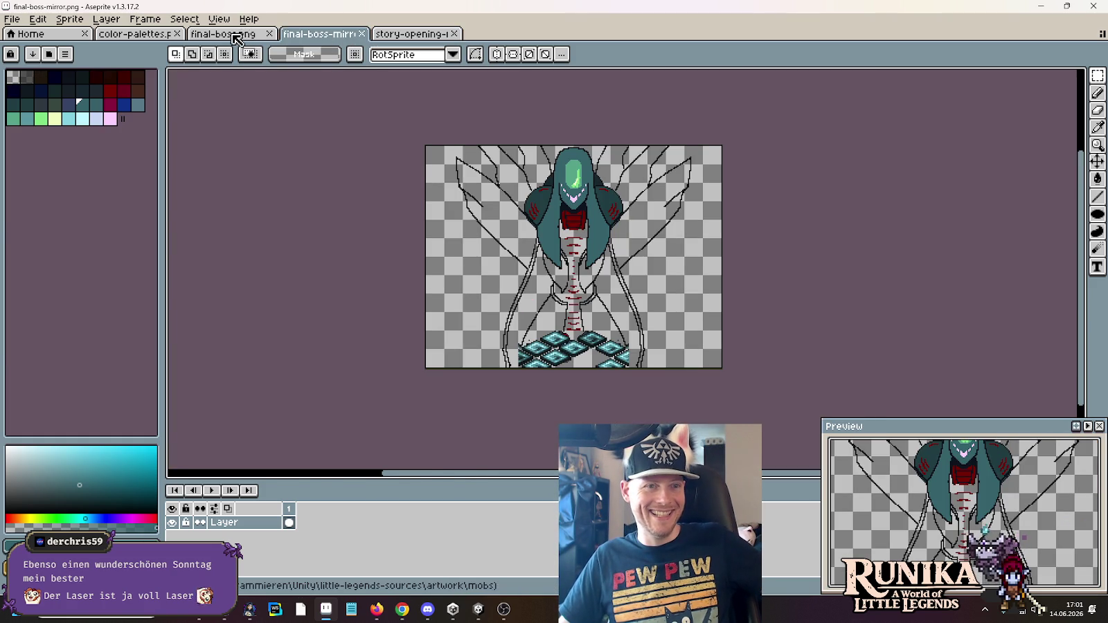
# Show the final-boss.png sheet and pan to its spark and laser frames
pyautogui.click(235, 34)
pyautogui.moveTo(651, 145); pyautogui.dragTo(624, 158)
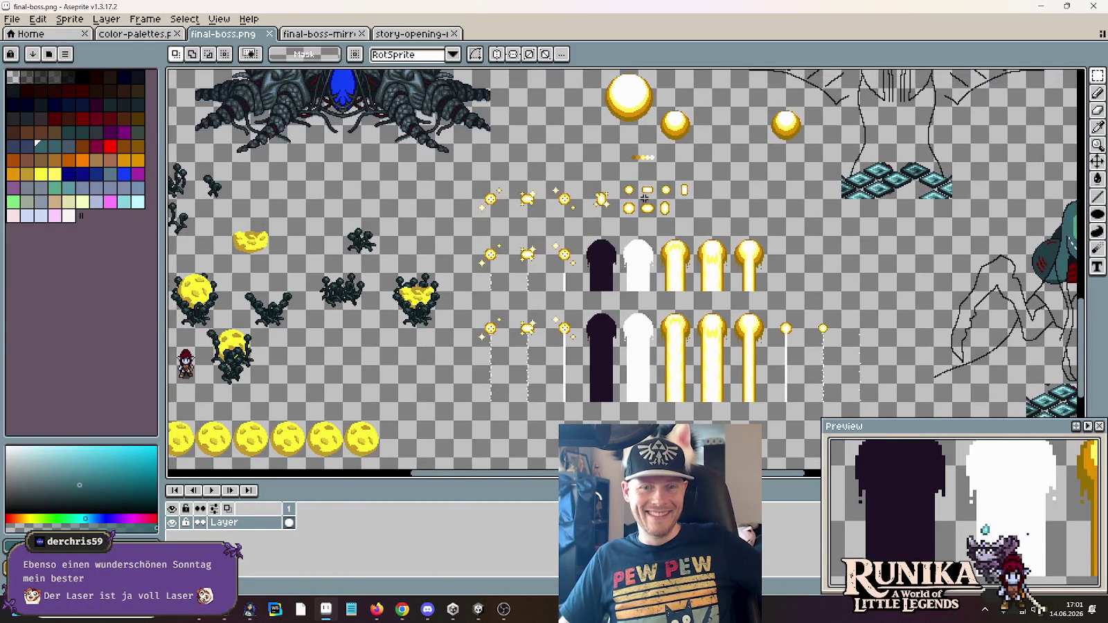
pyautogui.scroll(2, 485, 207)
pyautogui.scroll(-1, 450, 215)
pyautogui.scroll(-1, 407, 221)
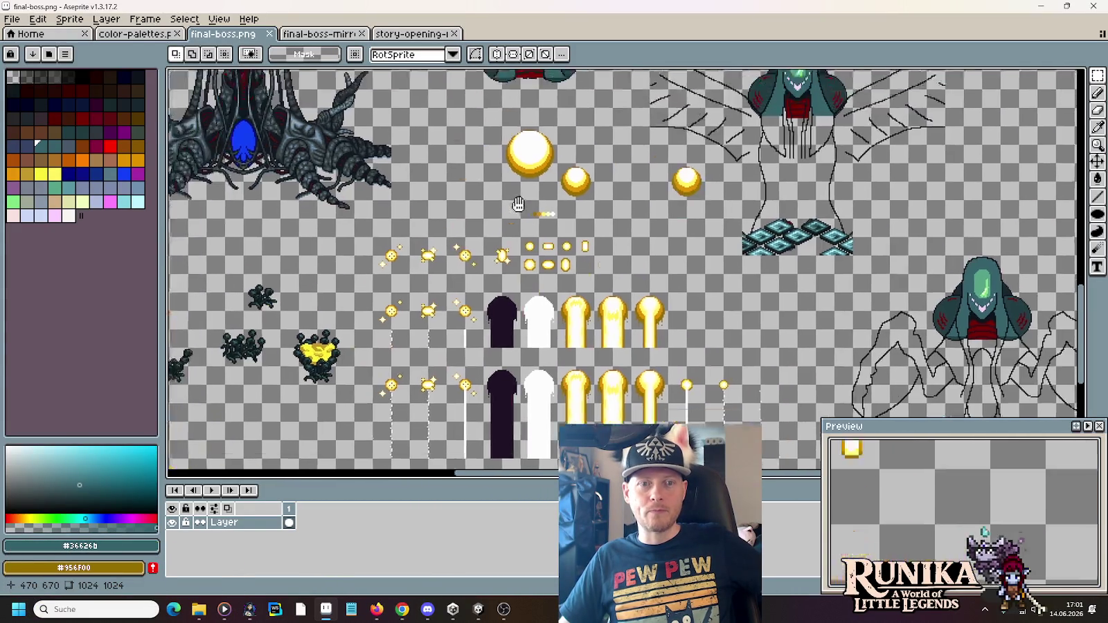
pyautogui.scroll(1, 485, 263)
pyautogui.scroll(1, 552, 298)
# Marquee-select the first row of spark sprites on the boss sheet
pyautogui.moveTo(582, 296); pyautogui.dragTo(303, 223)
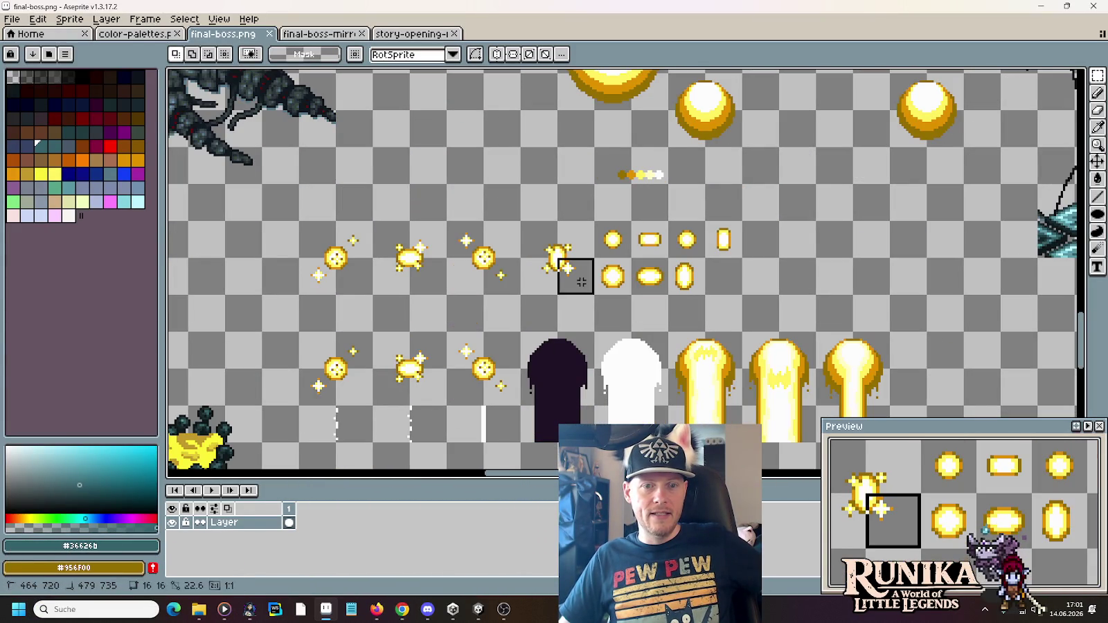
pyautogui.scroll(-1, 343, 248)
pyautogui.hscroll(2, 682, 158)
pyautogui.scroll(1, 682, 158)
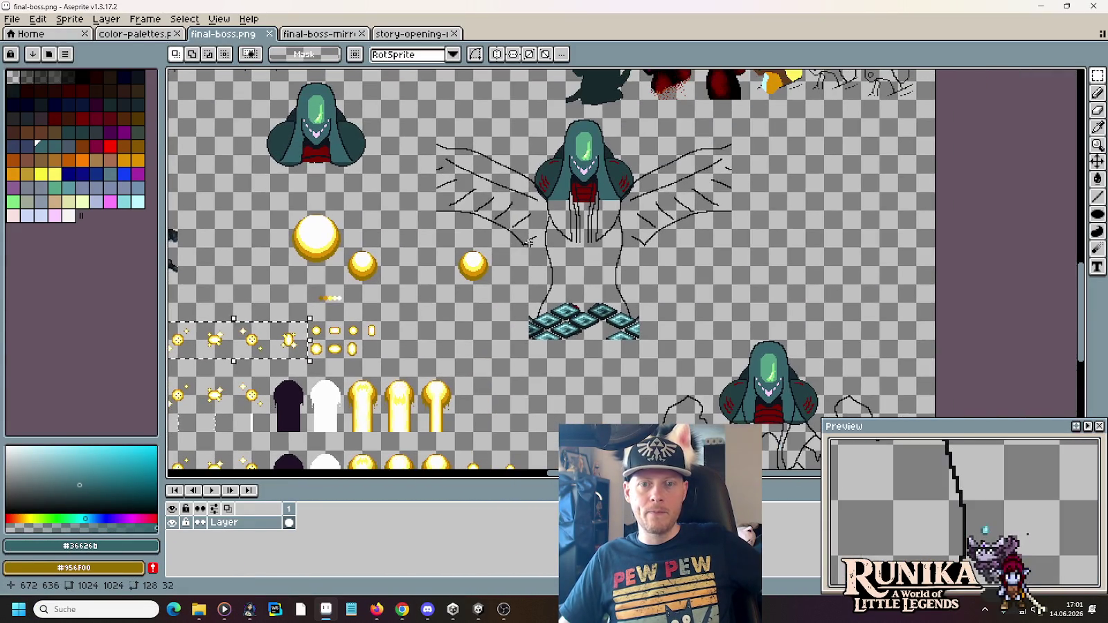
pyautogui.scroll(-1, 651, 187)
pyautogui.hscroll(-5, 637, 207)
pyautogui.scroll(2, 619, 225)
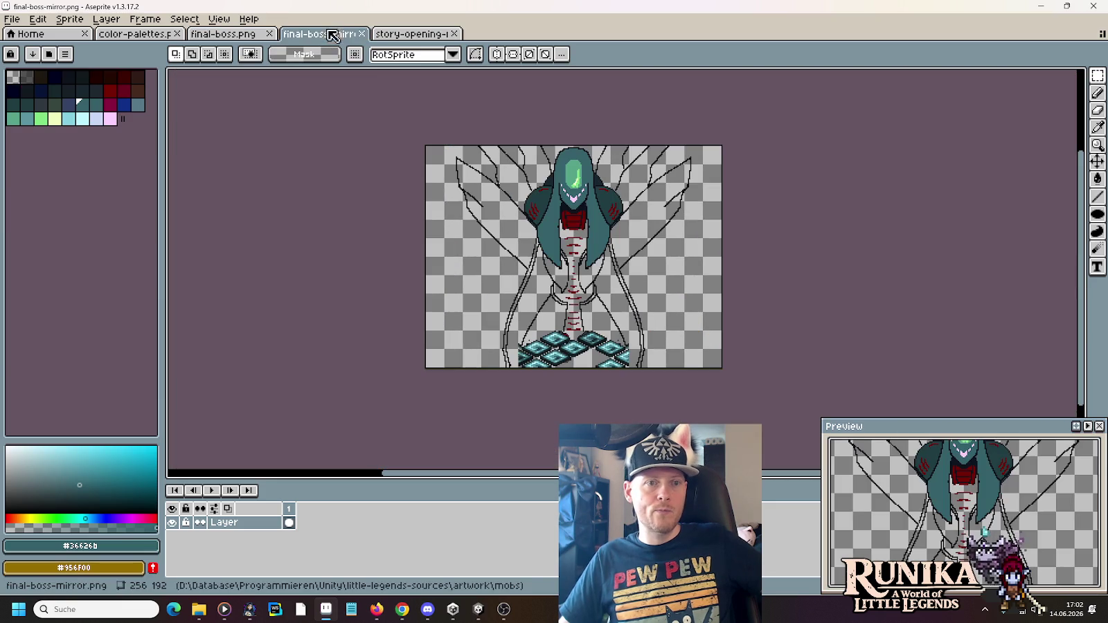
# Check final-boss-mirror.png, then return to final-boss.png and clear the sparkle-row selection
pyautogui.hotkey('ctrl', 'Tab')
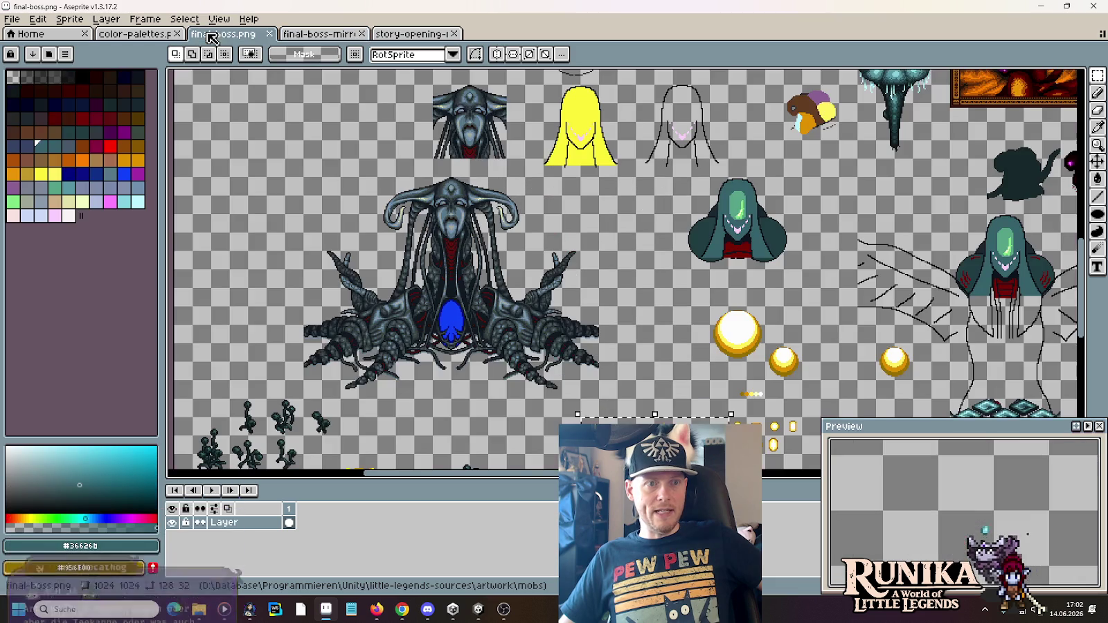
pyautogui.click(222, 33)
pyautogui.hotkey('ctrl', 'd')
pyautogui.scroll(-5, 461, 178)
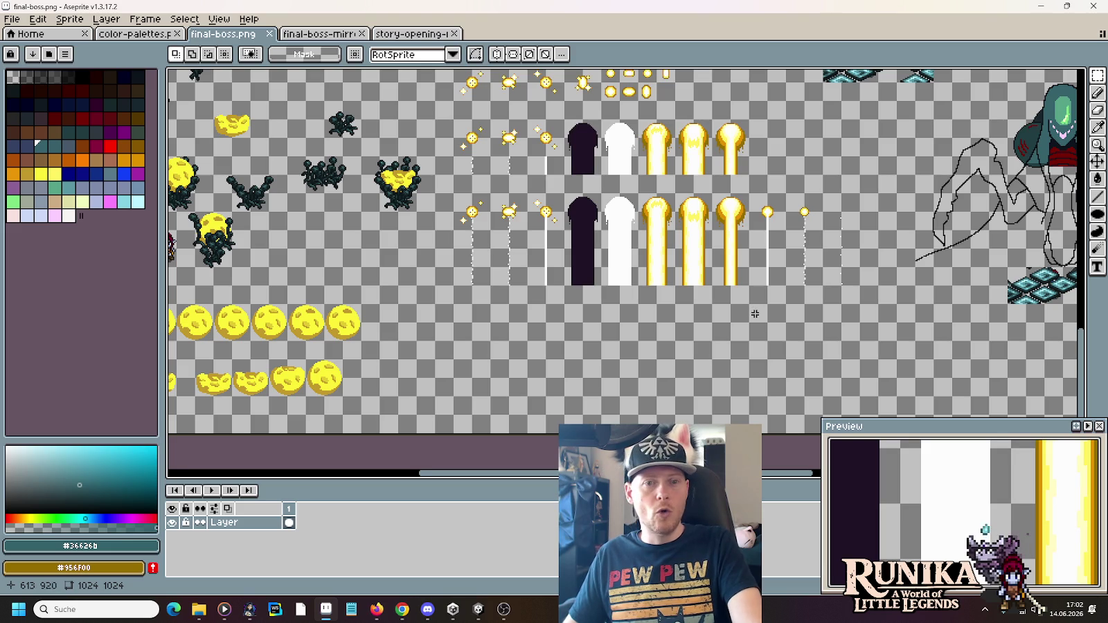
pyautogui.scroll(3, 752, 298)
pyautogui.scroll(-2, 754, 299)
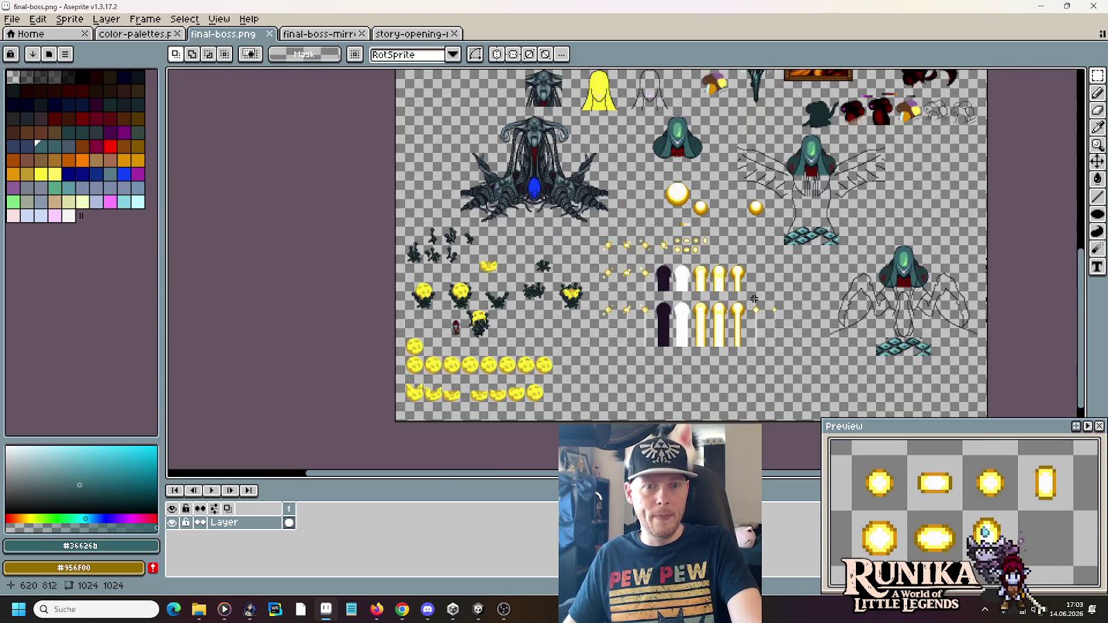
pyautogui.scroll(2, 754, 298)
pyautogui.scroll(1, 754, 299)
pyautogui.scroll(3, 754, 298)
pyautogui.scroll(-2, 695, 328)
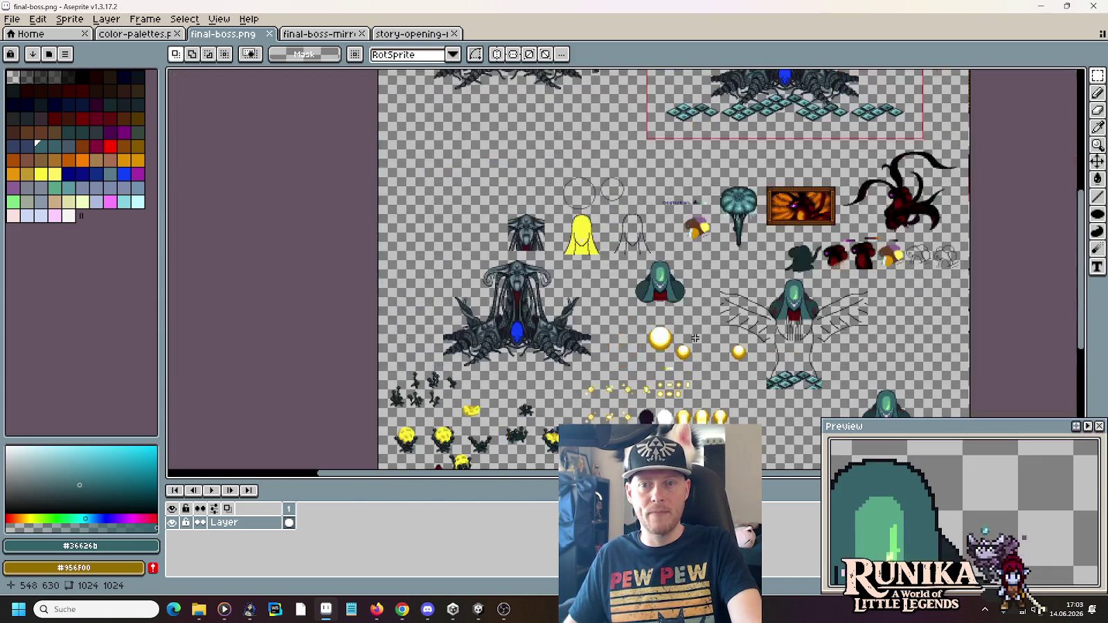
pyautogui.moveTo(694, 328); pyautogui.dragTo(677, 243)
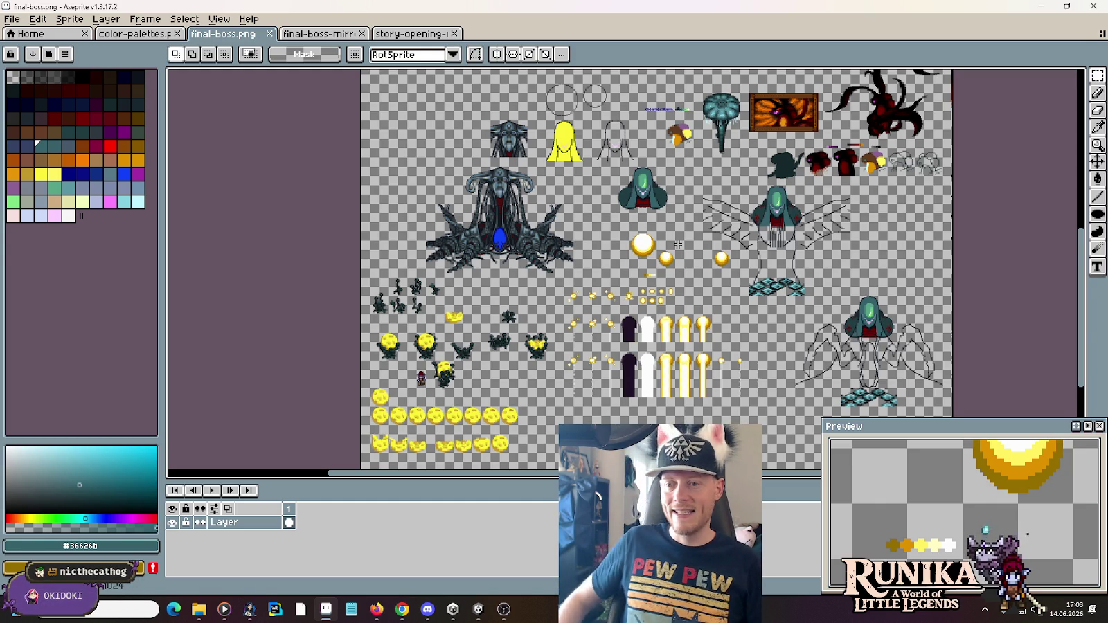
pyautogui.hotkey('alt', 'Tab')
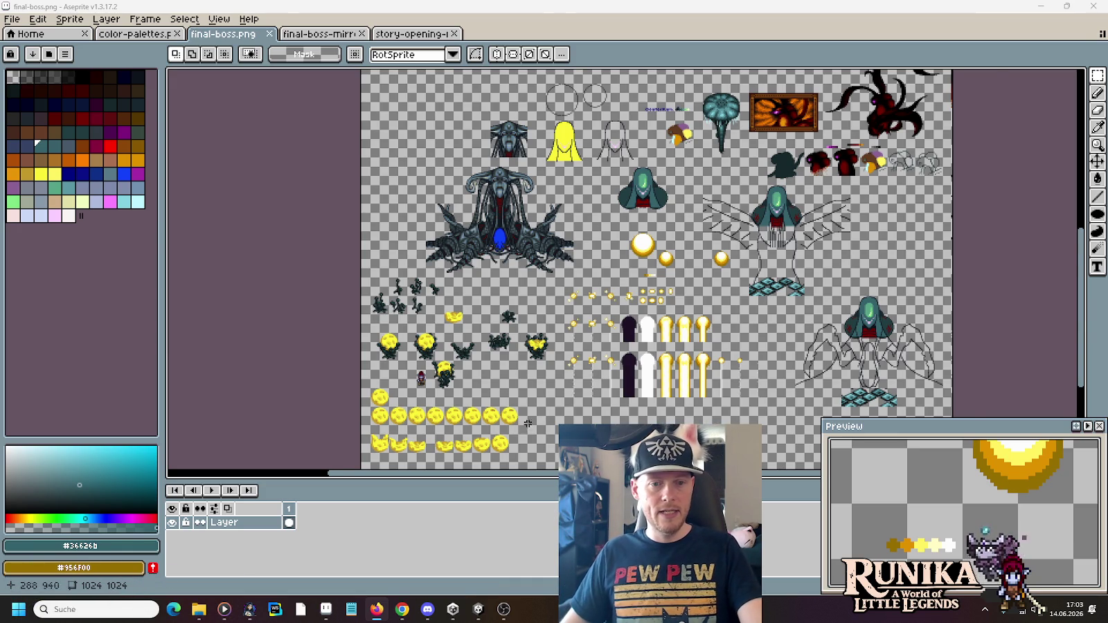
pyautogui.scroll(2, 504, 308)
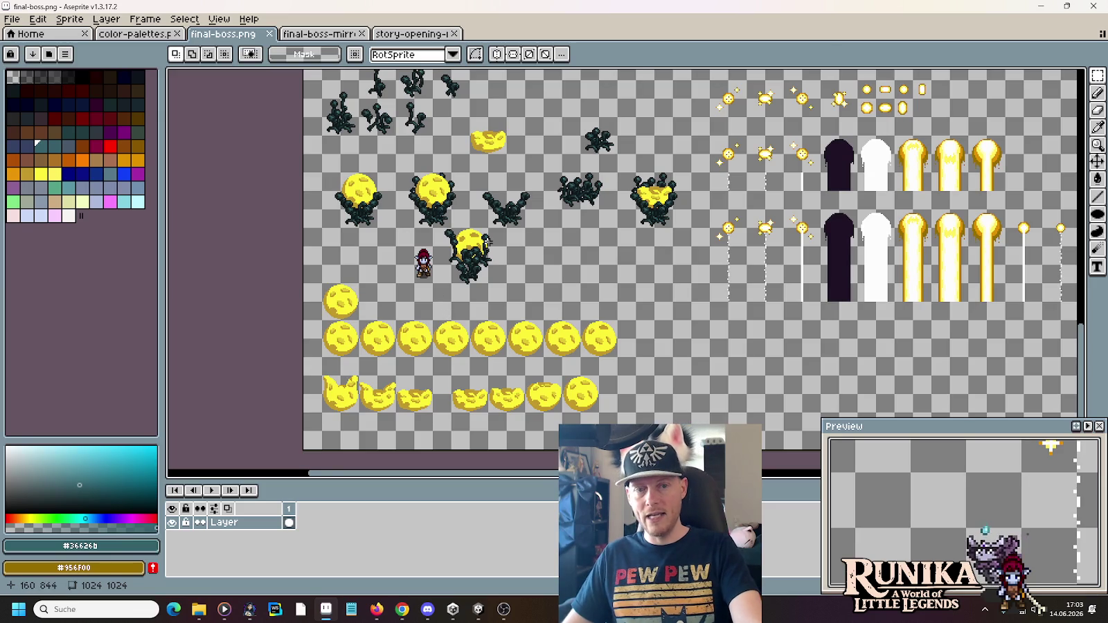
pyautogui.scroll(3, 431, 208)
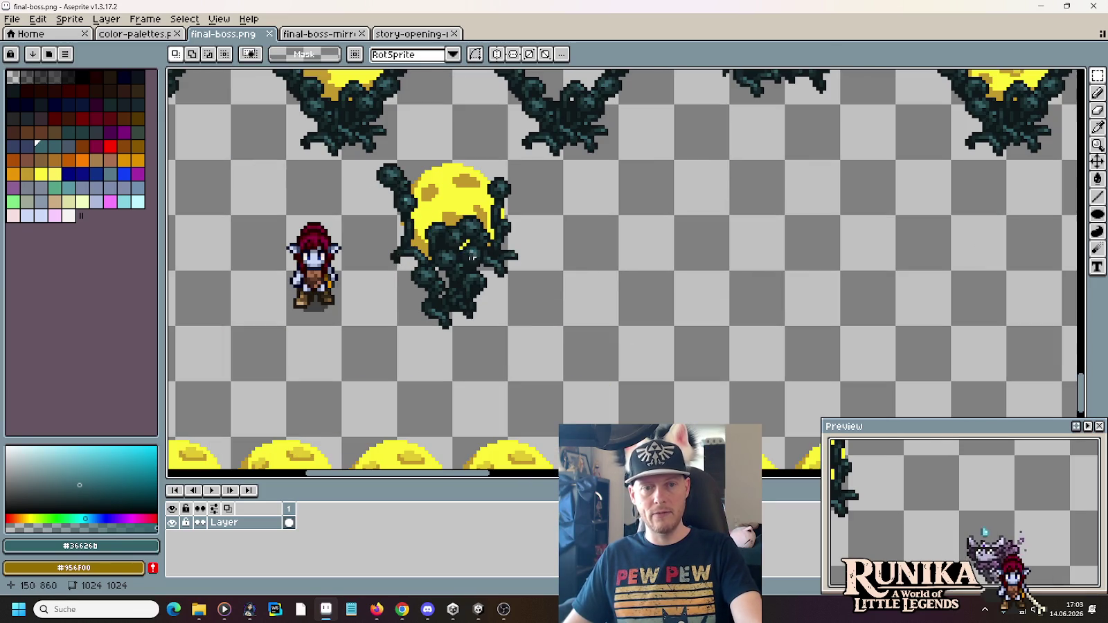
pyautogui.moveTo(383, 169); pyautogui.dragTo(593, 371)
pyautogui.scroll(-1, 479, 284)
pyautogui.moveTo(479, 284); pyautogui.dragTo(587, 388)
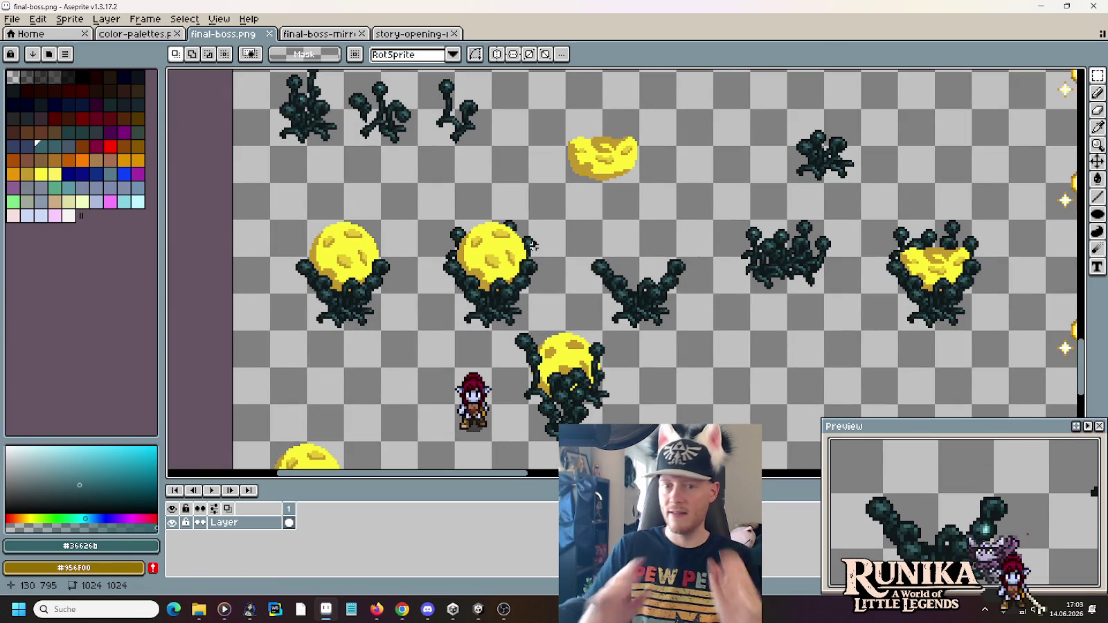
pyautogui.scroll(-1, 533, 244)
pyautogui.moveTo(535, 247); pyautogui.dragTo(484, 194)
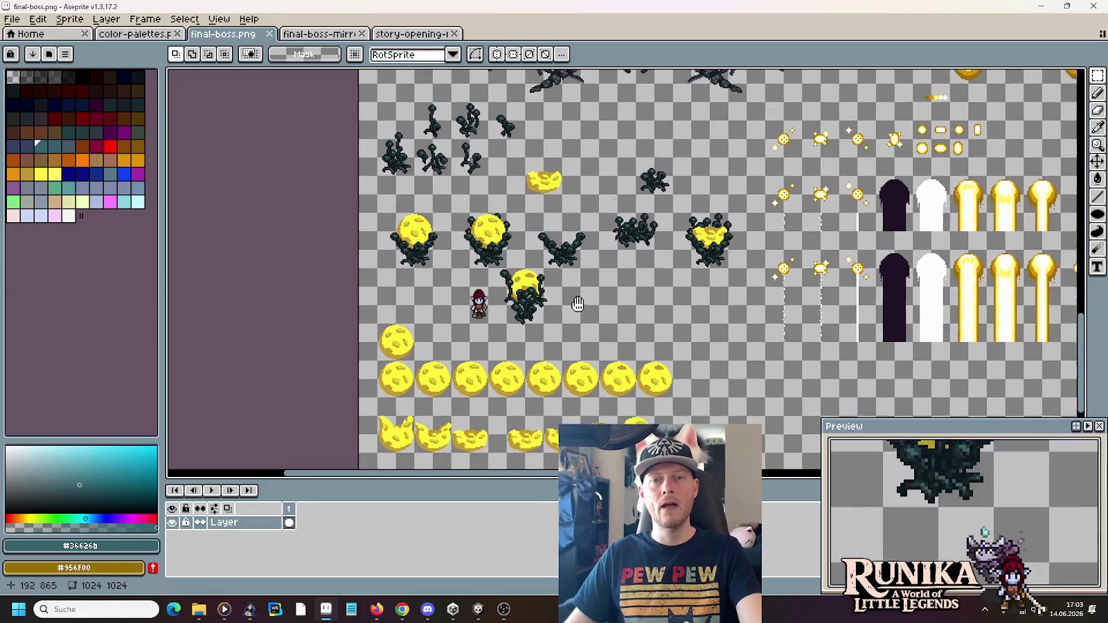
pyautogui.scroll(-1, 485, 194)
pyautogui.moveTo(638, 263); pyautogui.dragTo(575, 300)
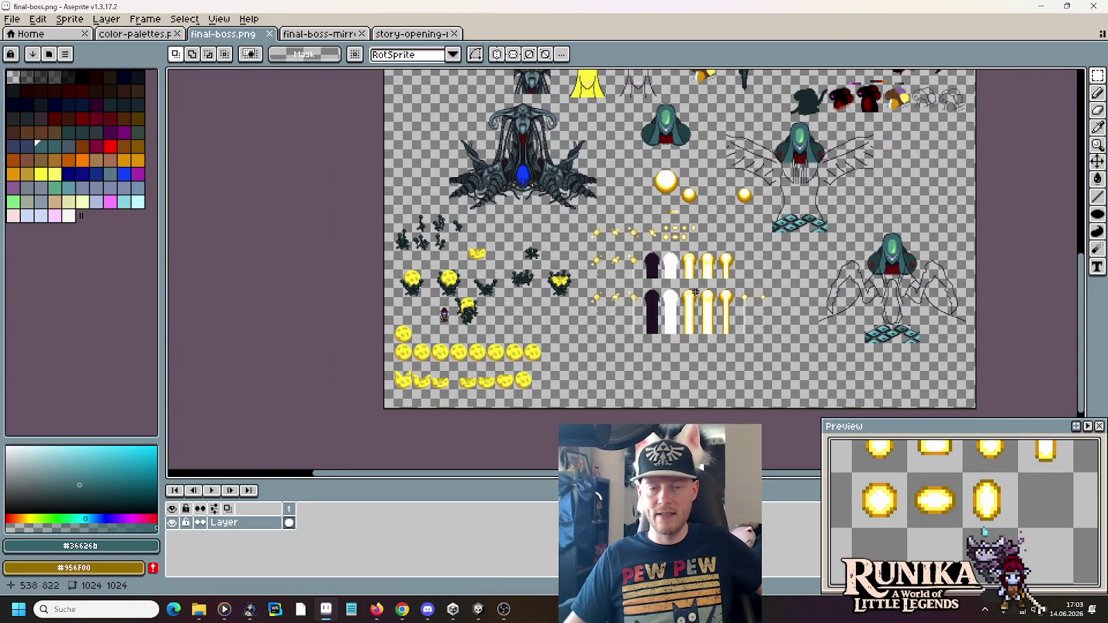
pyautogui.moveTo(481, 317); pyautogui.dragTo(538, 317)
pyautogui.scroll(1, 539, 317)
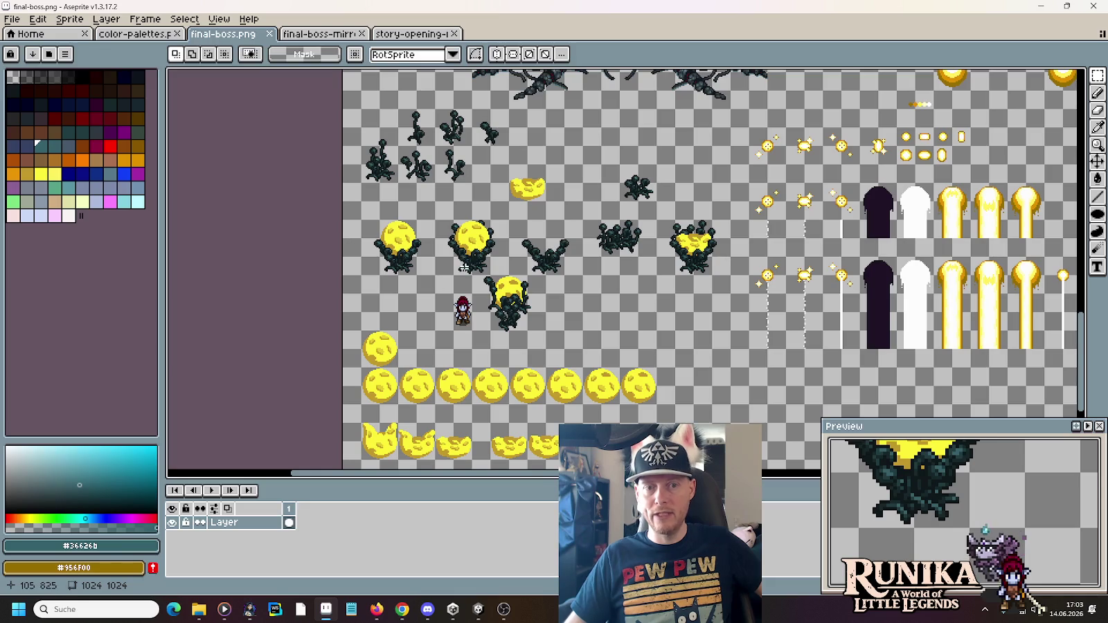
pyautogui.moveTo(699, 300)
pyautogui.mouseDown()
pyautogui.moveTo(645, 343)
pyautogui.moveTo(428, 358)
pyautogui.mouseUp()
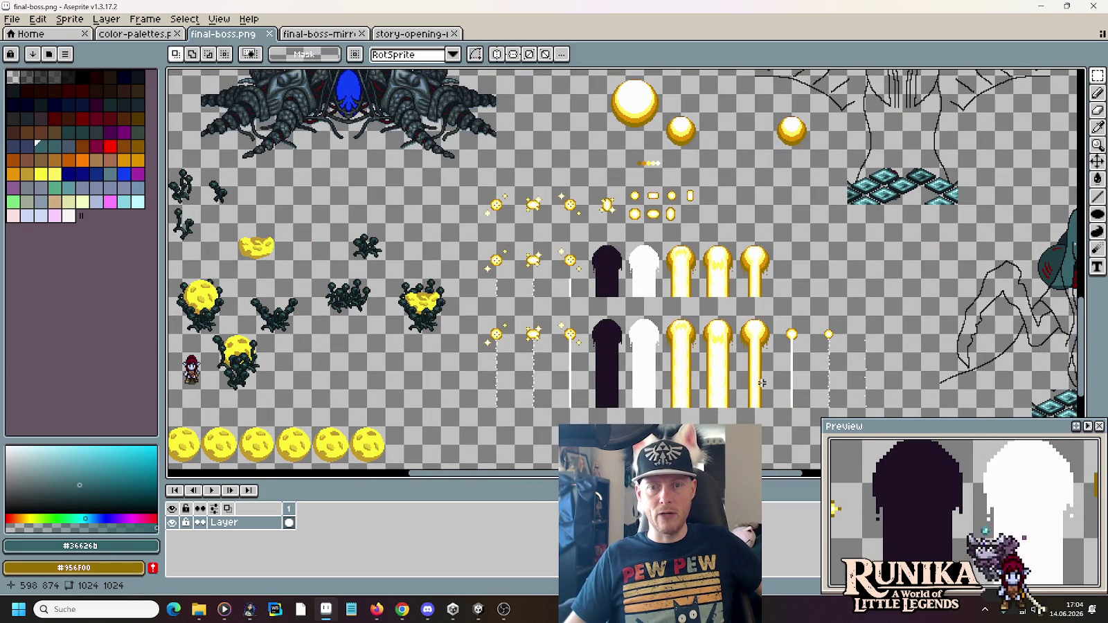
pyautogui.moveTo(526, 206); pyautogui.dragTo(531, 224)
pyautogui.moveTo(414, 249); pyautogui.dragTo(378, 205)
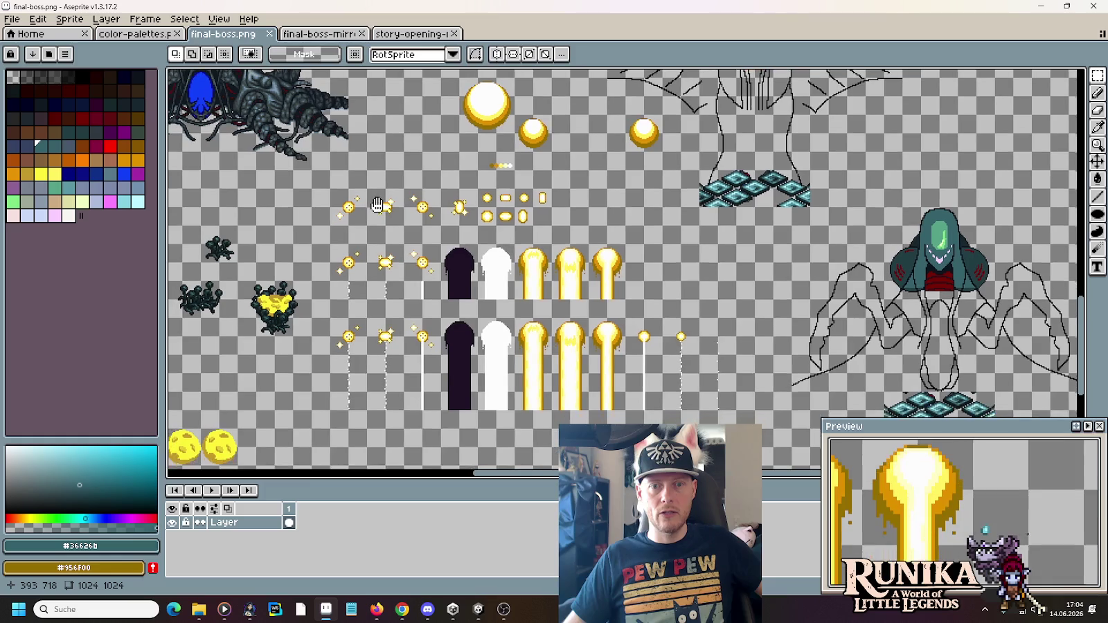